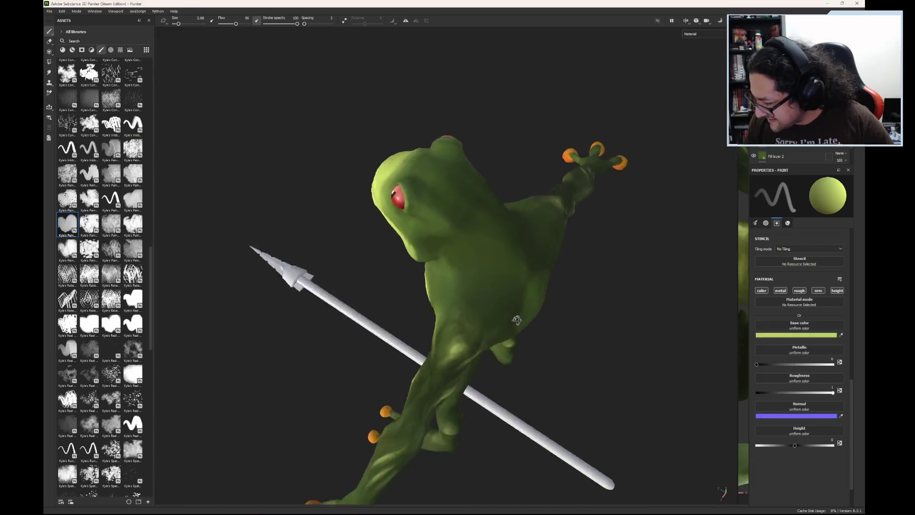
{"action": "scroll", "coordinate": [504, 262], "scroll_direction": "up", "scroll_amount": 3}
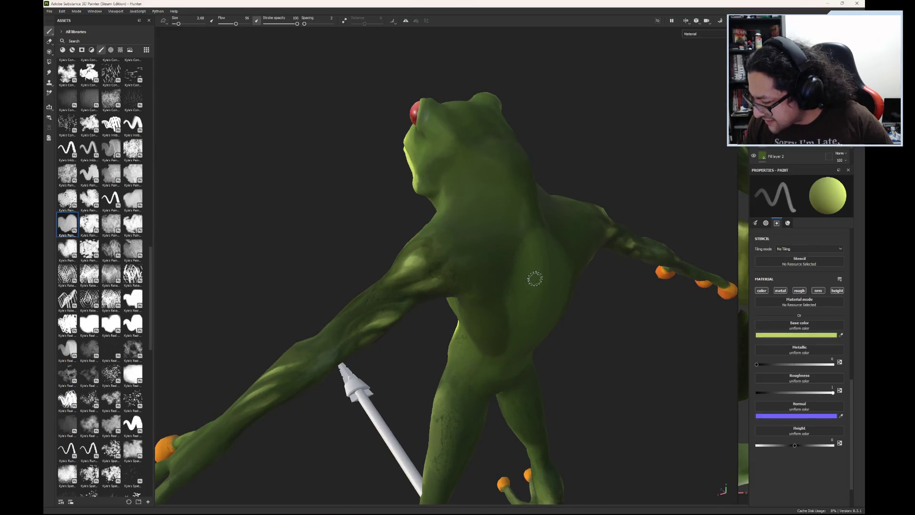
Step: Sample the frog's dark green from its back as paint colour and raise the brush flow
{"action": "mouse_move", "coordinate": [553, 322]}
{"action": "left_mouse_down", "text": "alt"}
{"action": "mouse_move", "coordinate": [510, 195]}
{"action": "mouse_move", "coordinate": [479, 271]}
{"action": "mouse_move", "coordinate": [479, 300]}
{"action": "mouse_move", "coordinate": [487, 282]}
{"action": "left_mouse_up", "text": "alt"}
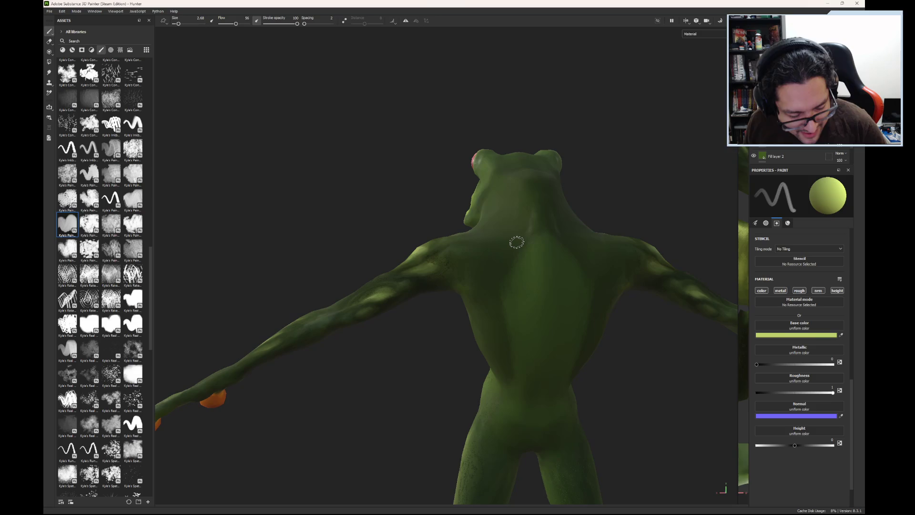
{"action": "key", "text": "p"}
{"action": "left_click", "coordinate": [495, 292]}
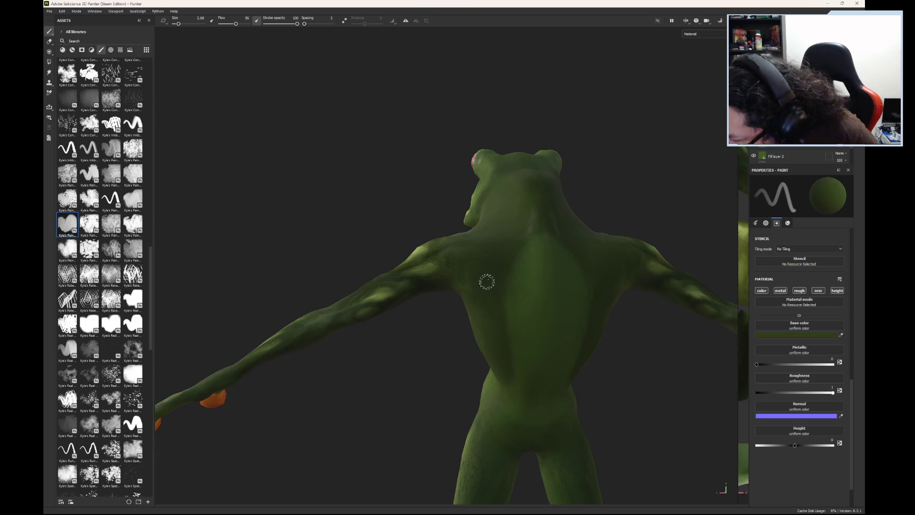
{"action": "left_click_drag", "start_coordinate": [237, 23], "coordinate": [244, 24]}
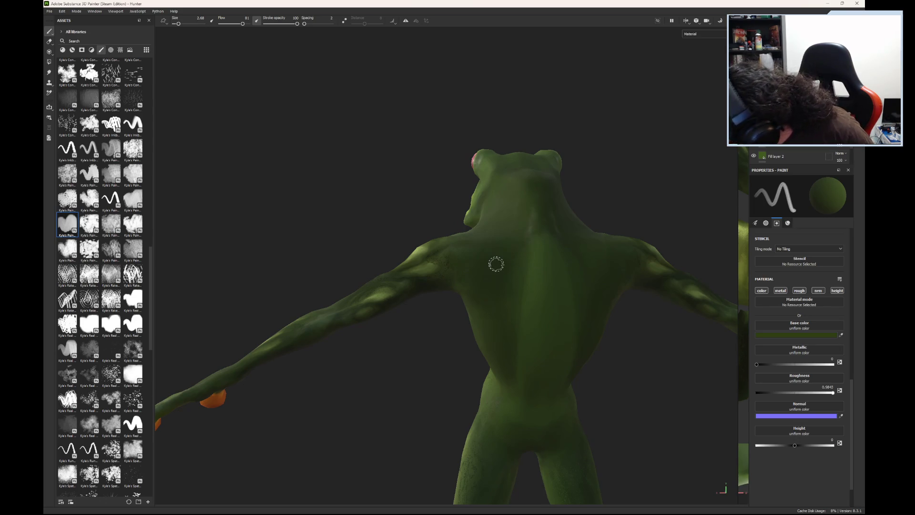
{"action": "left_click", "coordinate": [802, 335]}
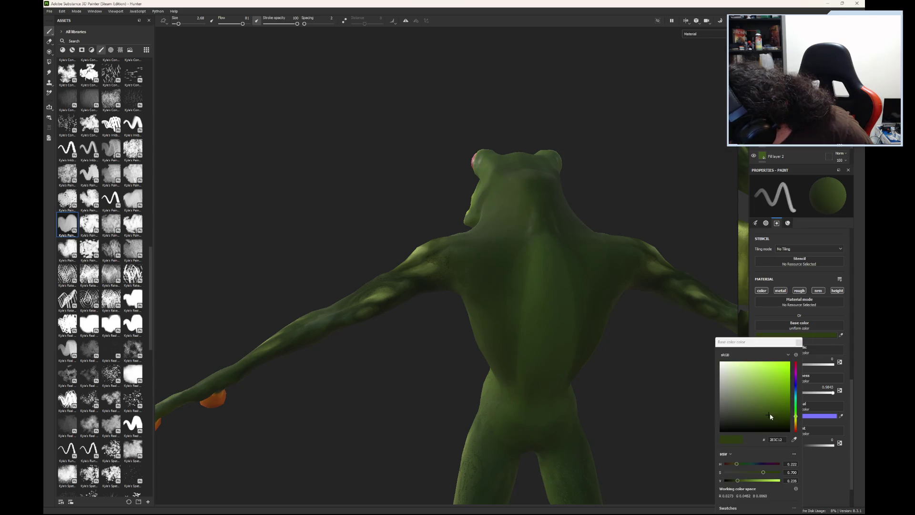
Step: Pick a dark olive green, dab shading onto the back and resample greens from the frog
{"action": "left_click_drag", "start_coordinate": [770, 416], "coordinate": [779, 424]}
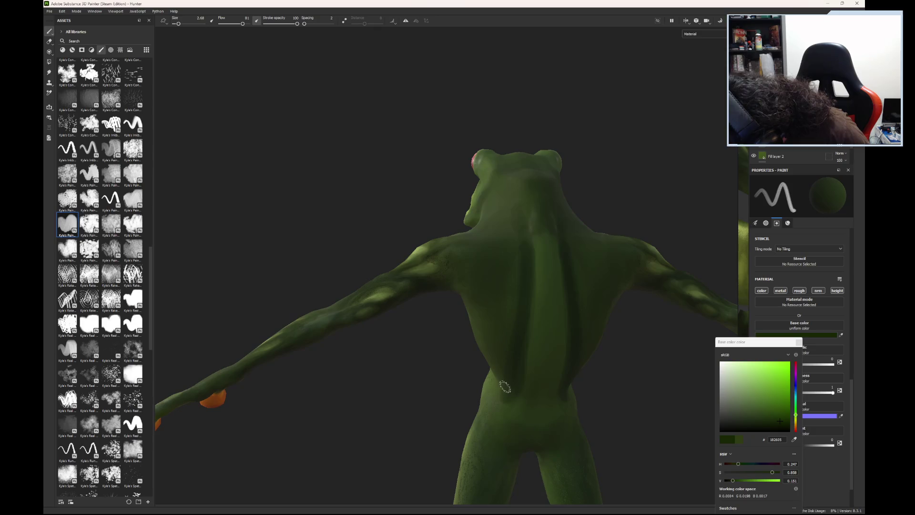
{"action": "left_click", "coordinate": [512, 310]}
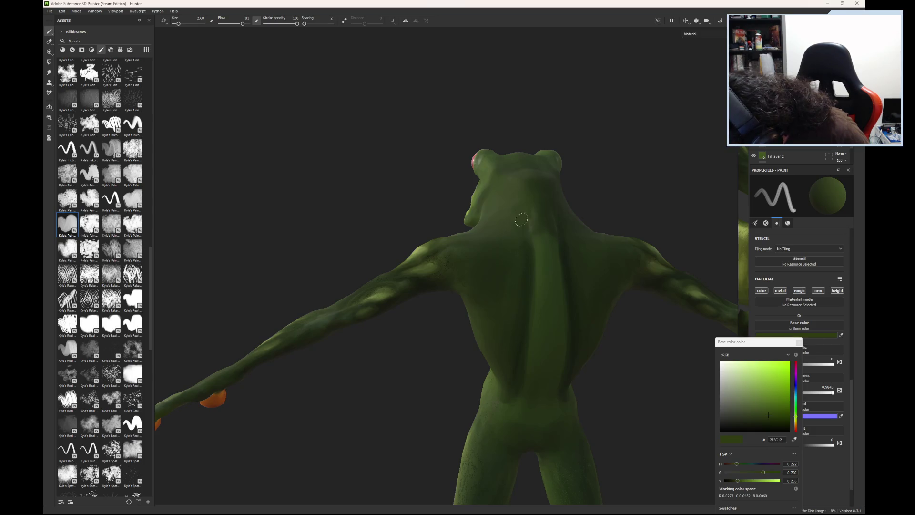
{"action": "left_click", "coordinate": [505, 334]}
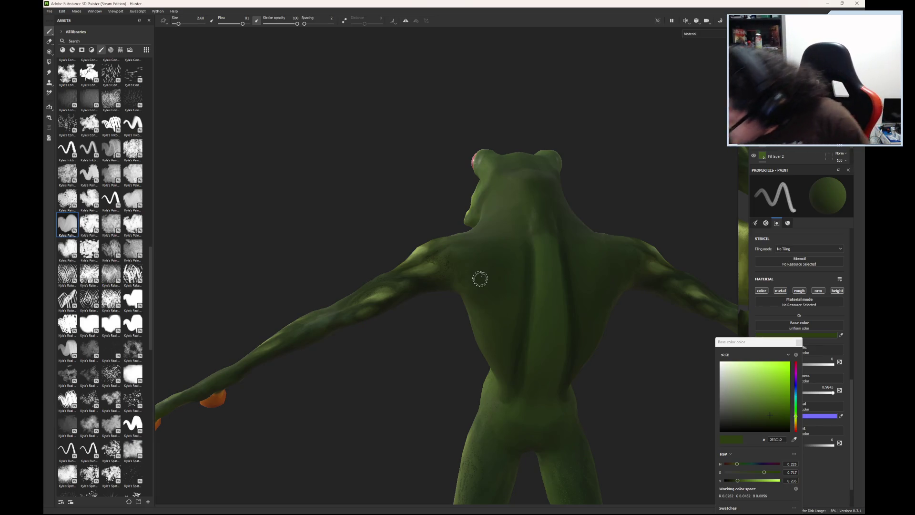
{"action": "key", "text": "p"}
{"action": "left_click", "coordinate": [539, 289]}
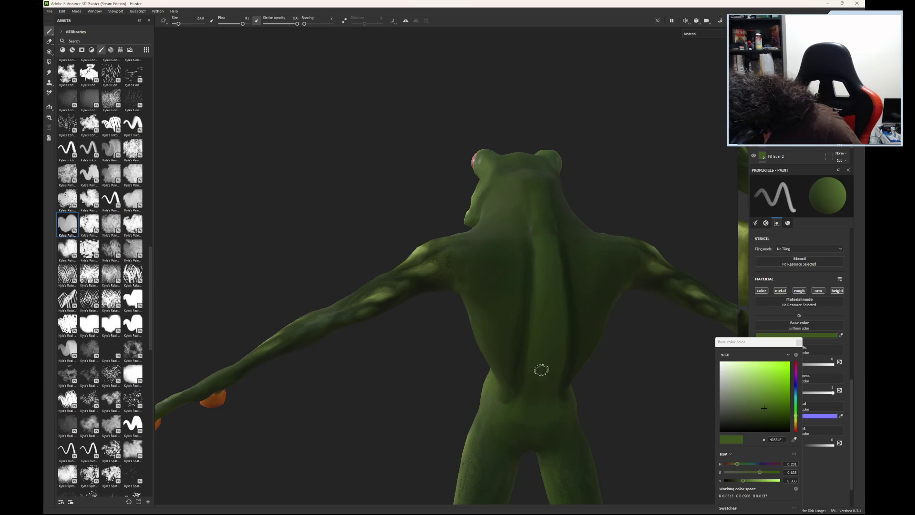
{"action": "left_click", "coordinate": [509, 424]}
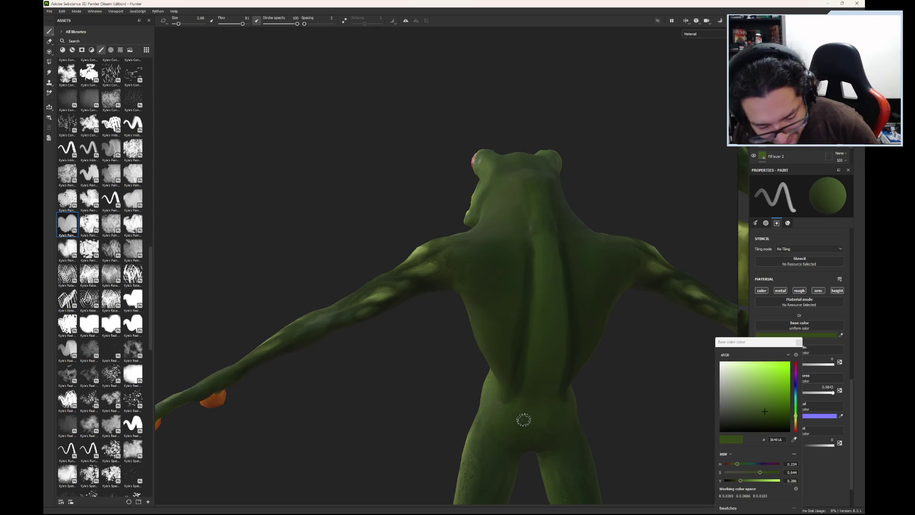
Step: View the back from higher up and settle on a very dark, near-black green paint colour
{"action": "mouse_move", "coordinate": [493, 433]}
{"action": "left_mouse_down", "text": "alt"}
{"action": "mouse_move", "coordinate": [491, 296]}
{"action": "mouse_move", "coordinate": [507, 348]}
{"action": "mouse_move", "coordinate": [605, 422]}
{"action": "mouse_move", "coordinate": [495, 359]}
{"action": "left_mouse_up", "text": "alt"}
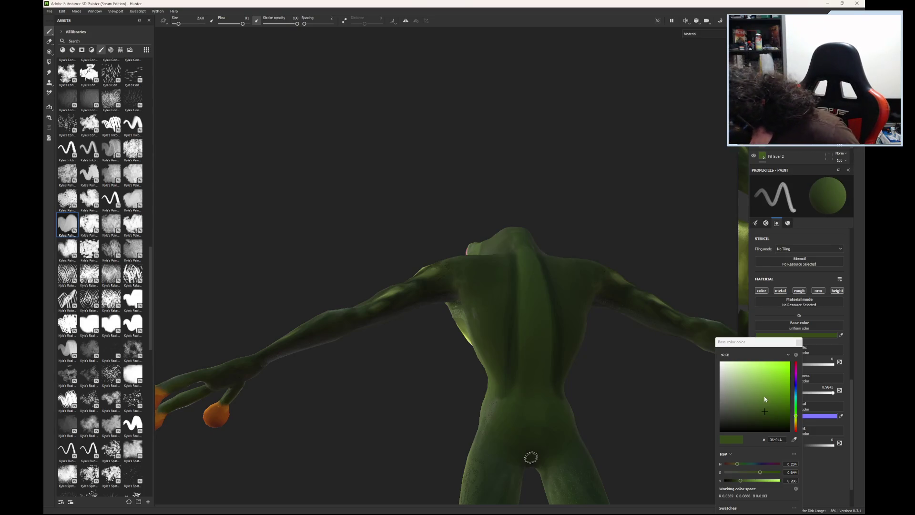
{"action": "left_click", "coordinate": [772, 420]}
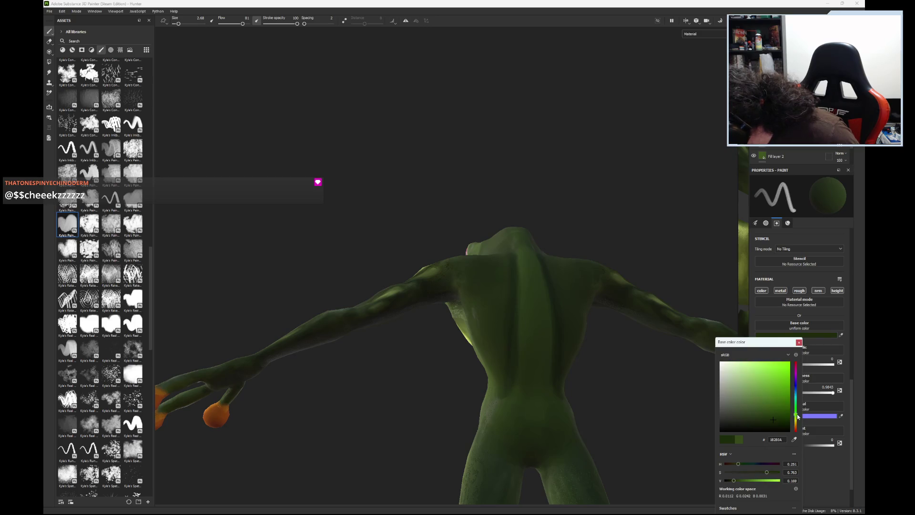
{"action": "left_click", "coordinate": [776, 427]}
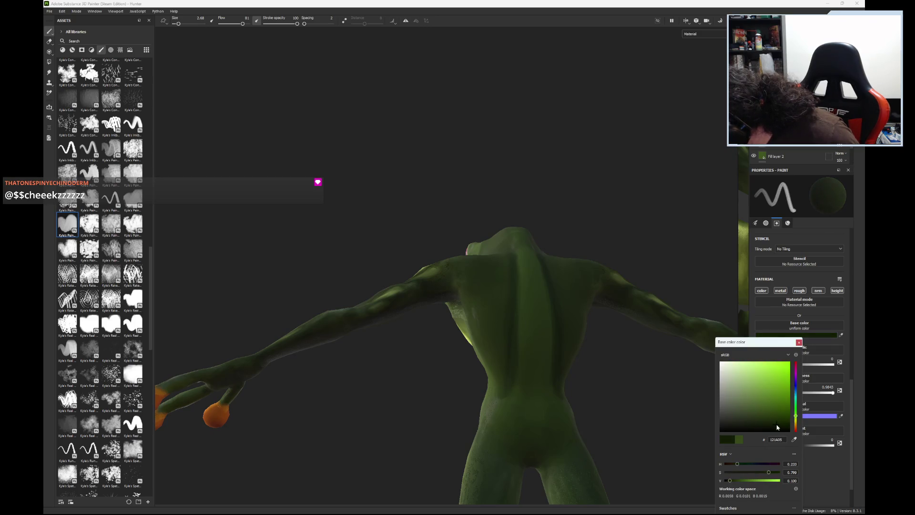
Step: Set brush flow to 100 and shrink the brush size to about 1.71 for finer strokes
{"action": "left_click_drag", "start_coordinate": [783, 426], "coordinate": [783, 429]}
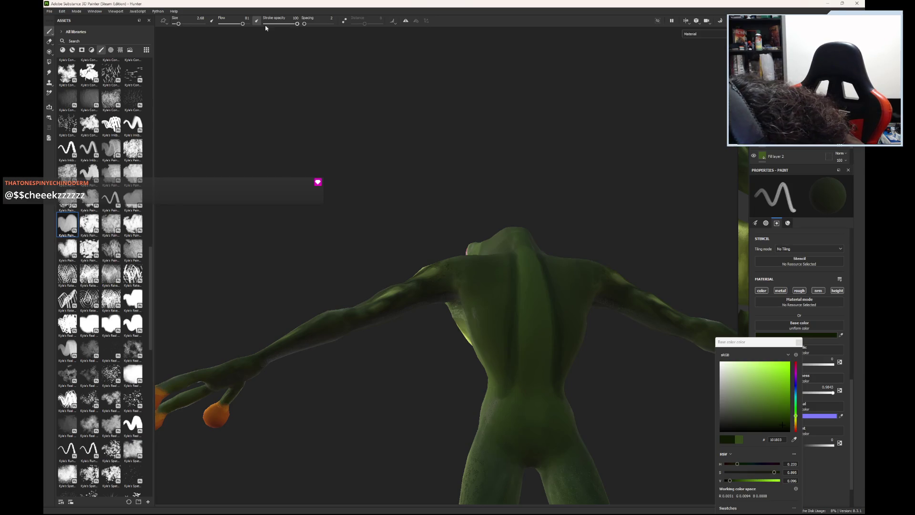
{"action": "left_click_drag", "start_coordinate": [243, 23], "coordinate": [254, 28]}
{"action": "left_click_drag", "start_coordinate": [180, 25], "coordinate": [179, 28]}
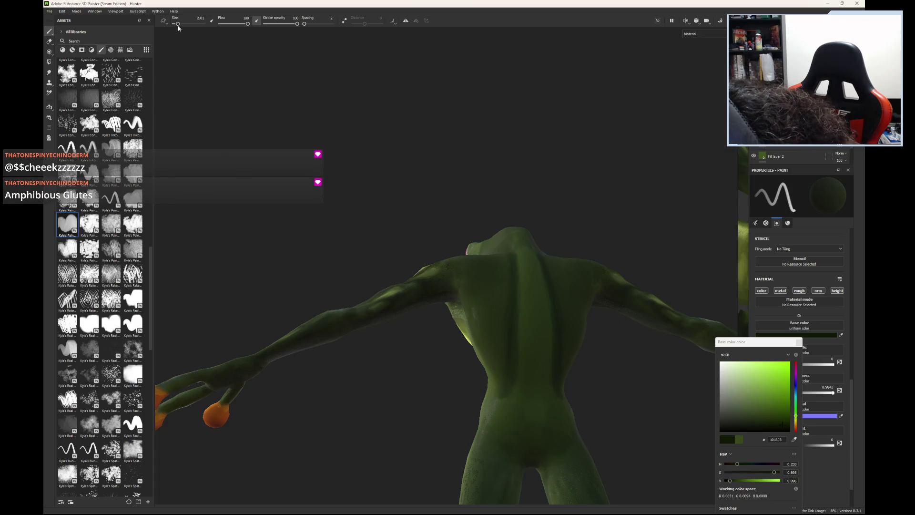
{"action": "left_click_drag", "start_coordinate": [178, 27], "coordinate": [188, 31]}
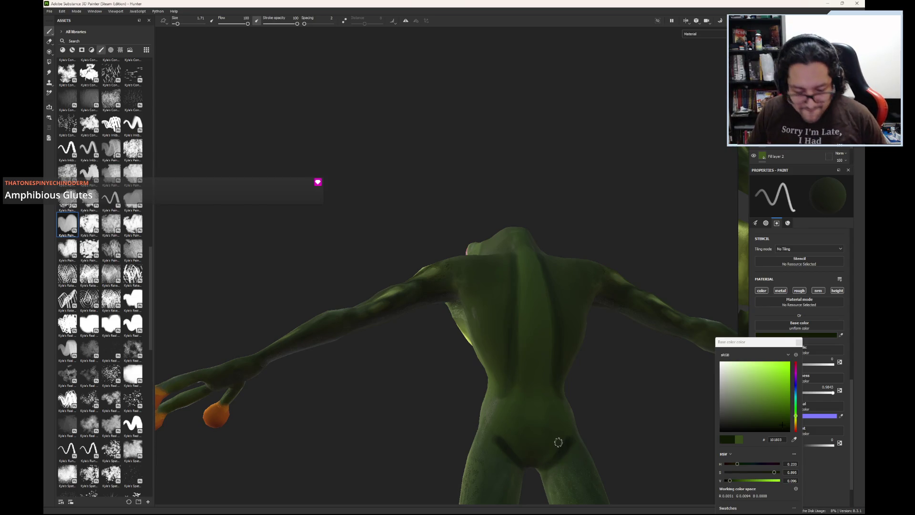
Step: Face the frog's front and sample dark greens for shading its chest, belly and thighs
{"action": "mouse_move", "coordinate": [580, 418]}
{"action": "left_mouse_down", "text": "alt"}
{"action": "mouse_move", "coordinate": [622, 423]}
{"action": "mouse_move", "coordinate": [580, 390]}
{"action": "mouse_move", "coordinate": [566, 407]}
{"action": "left_mouse_up", "text": "alt"}
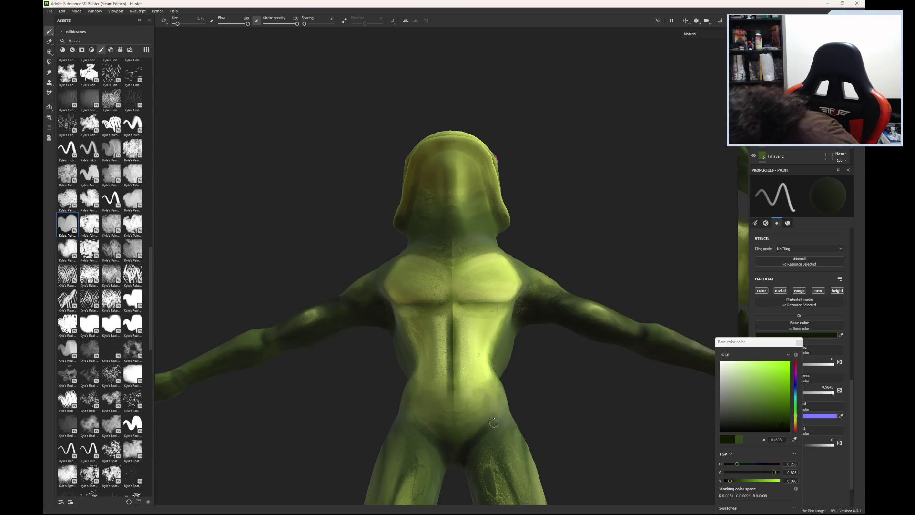
{"action": "left_click", "coordinate": [489, 432]}
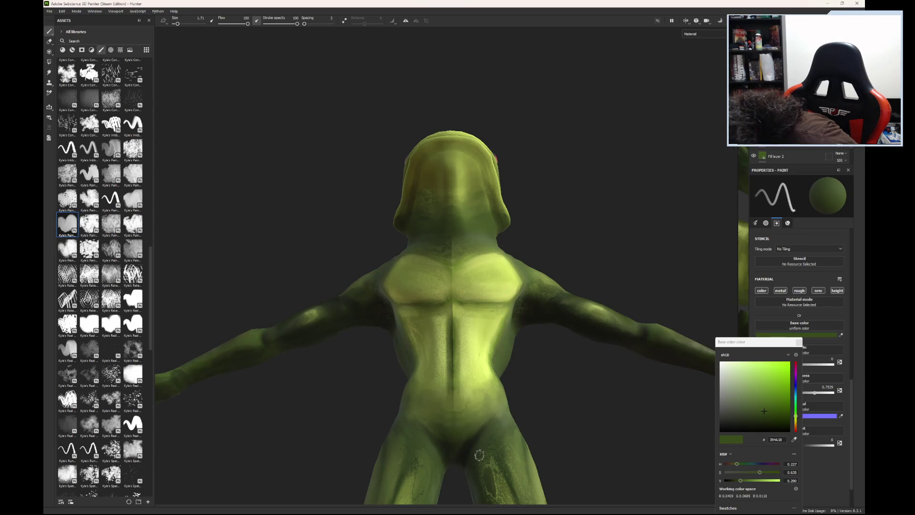
{"action": "left_click", "coordinate": [472, 458]}
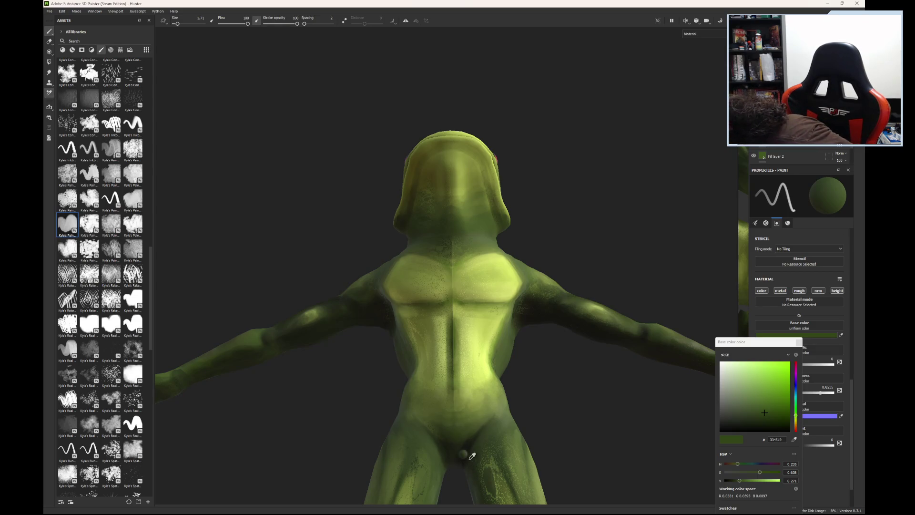
{"action": "left_click", "coordinate": [471, 455]}
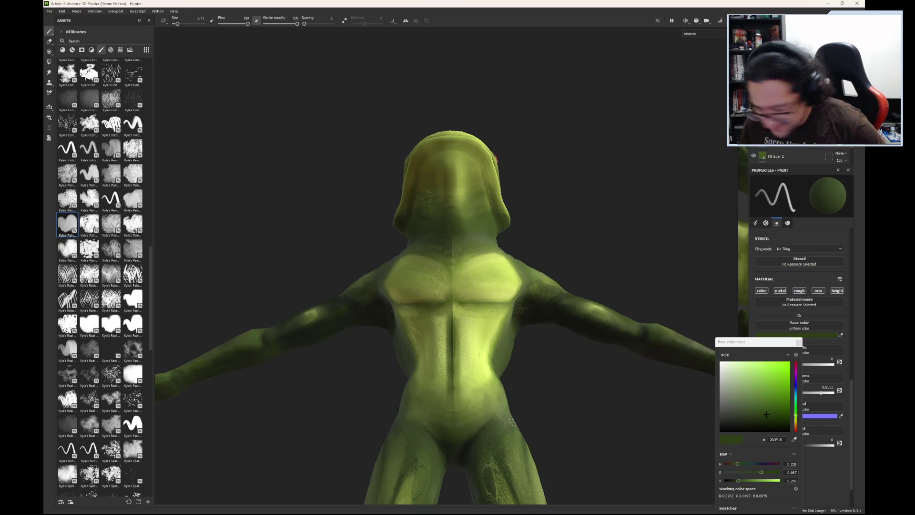
Step: Turn to the frog's back and sample a range of darker and lighter greens from its lower back
{"action": "mouse_move", "coordinate": [580, 372]}
{"action": "left_mouse_down", "text": "alt"}
{"action": "mouse_move", "coordinate": [507, 448]}
{"action": "mouse_move", "coordinate": [536, 380]}
{"action": "mouse_move", "coordinate": [316, 379]}
{"action": "mouse_move", "coordinate": [523, 439]}
{"action": "mouse_move", "coordinate": [460, 343]}
{"action": "mouse_move", "coordinate": [460, 271]}
{"action": "left_mouse_up", "text": "alt"}
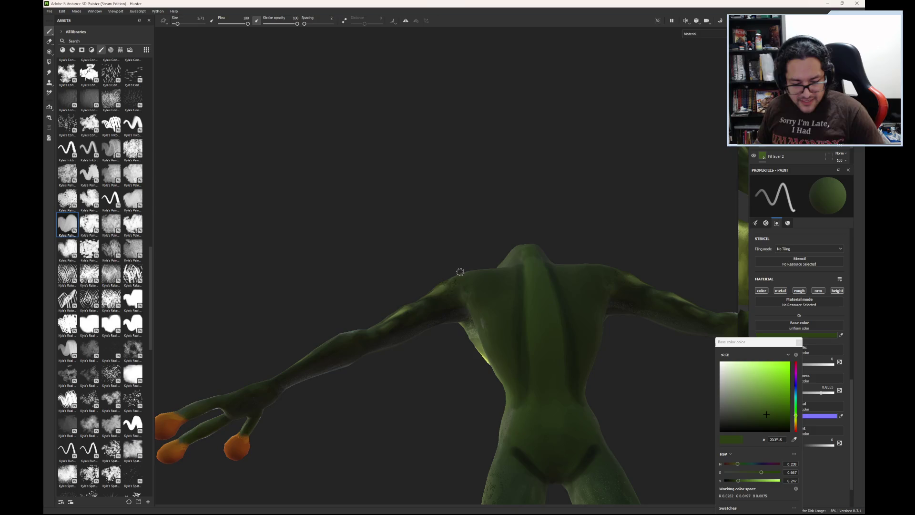
{"action": "left_click", "coordinate": [527, 451]}
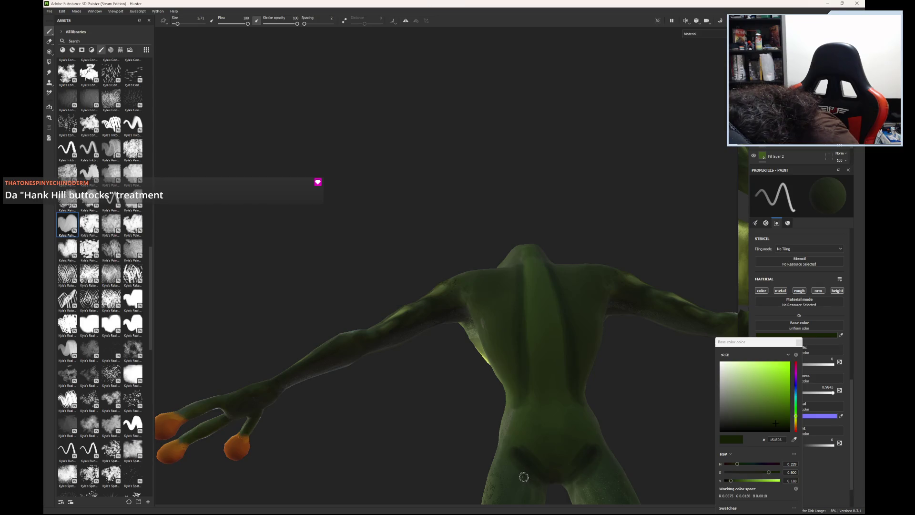
{"action": "left_click", "coordinate": [524, 473]}
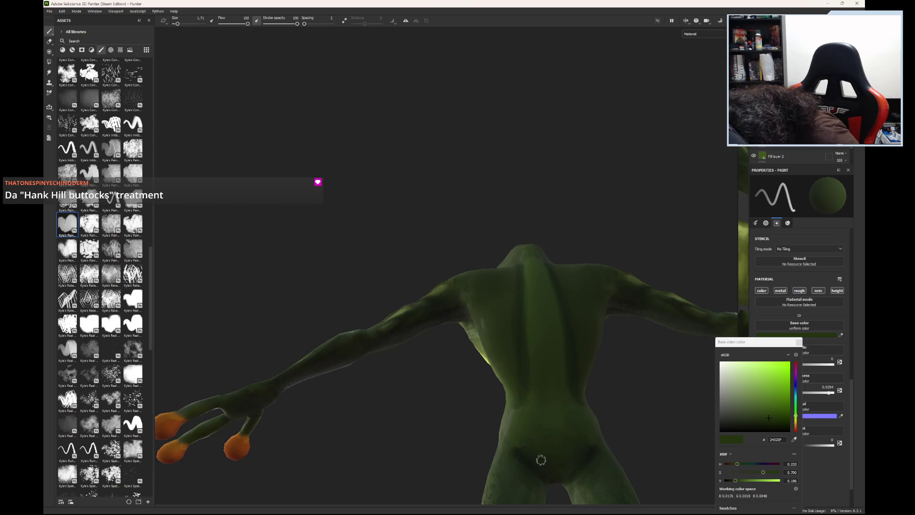
{"action": "left_click", "coordinate": [518, 447]}
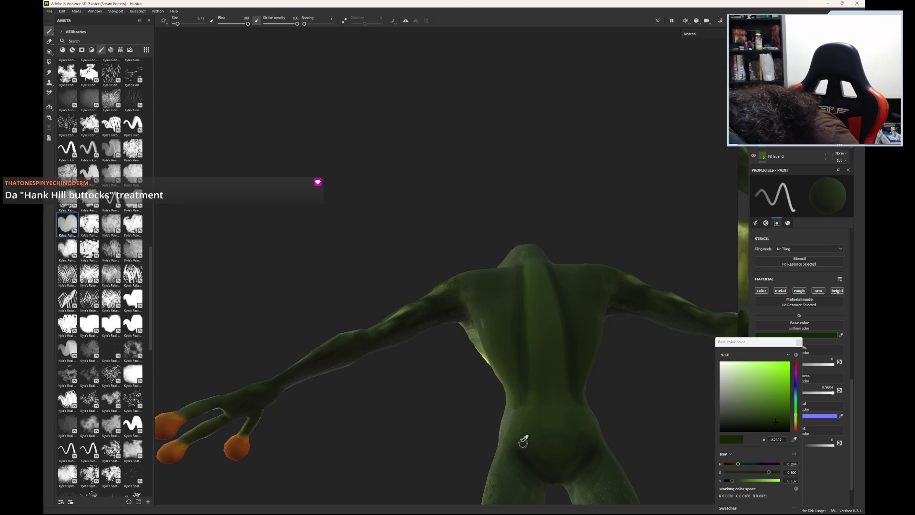
{"action": "left_click", "coordinate": [524, 441]}
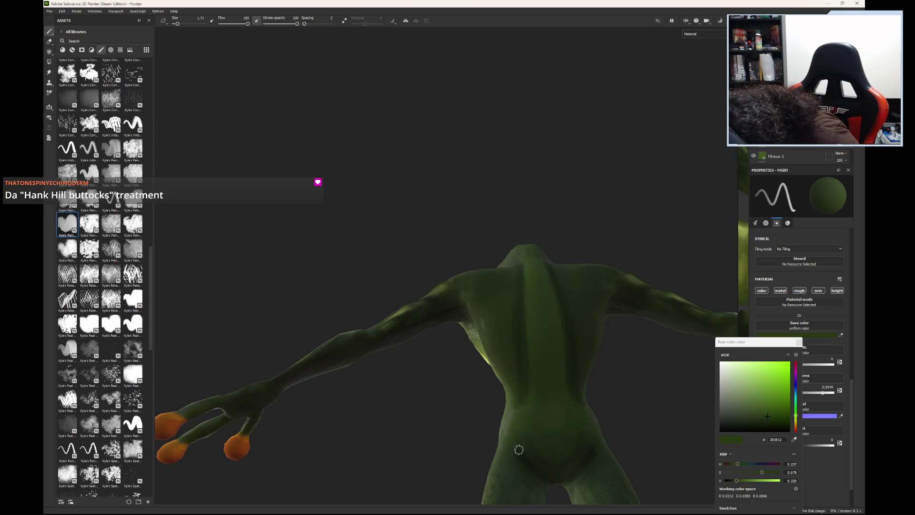
{"action": "left_click", "coordinate": [519, 448]}
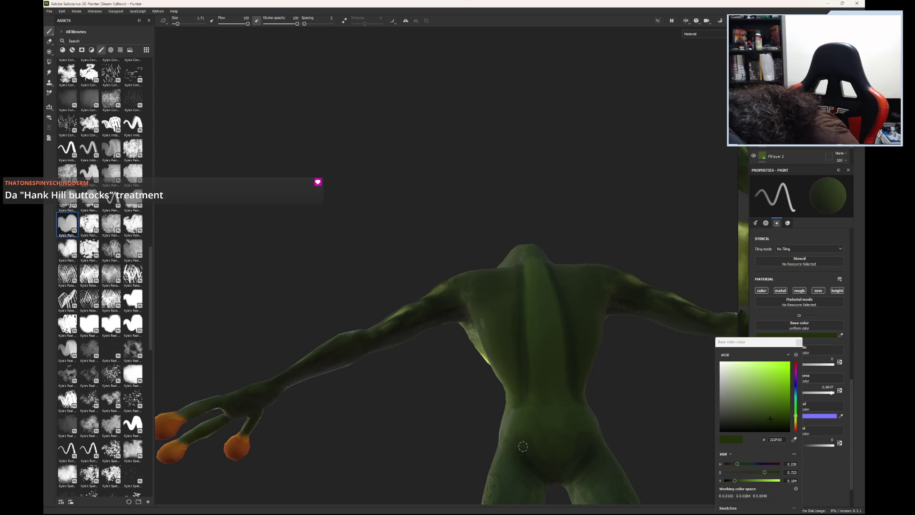
{"action": "left_click", "coordinate": [527, 447]}
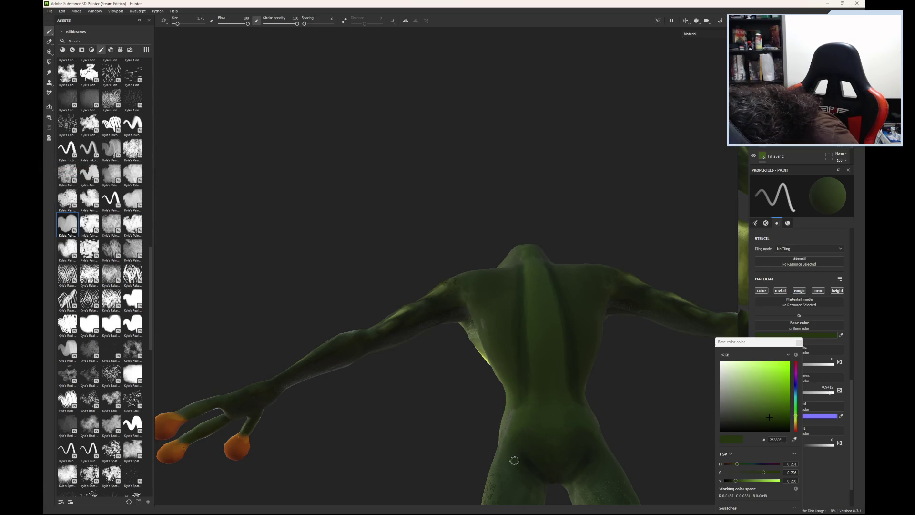
{"action": "left_click", "coordinate": [515, 457]}
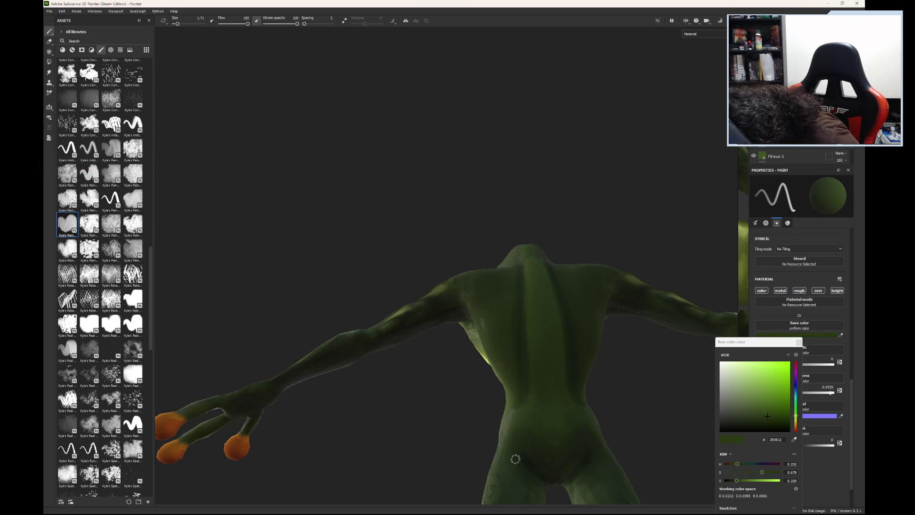
{"action": "left_click", "coordinate": [558, 434]}
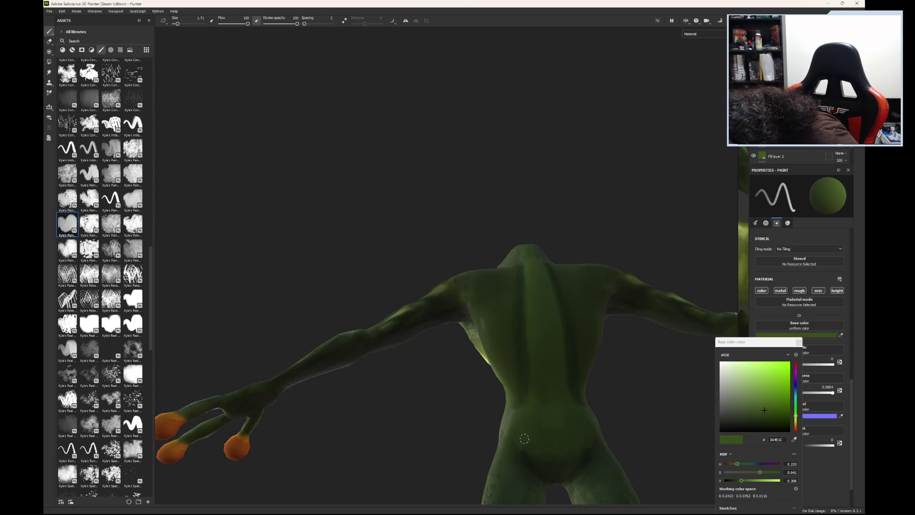
Step: Alternate dark and light green samples along the spine, ending on a mid green from the back
{"action": "key", "text": "p"}
{"action": "left_click", "coordinate": [532, 461]}
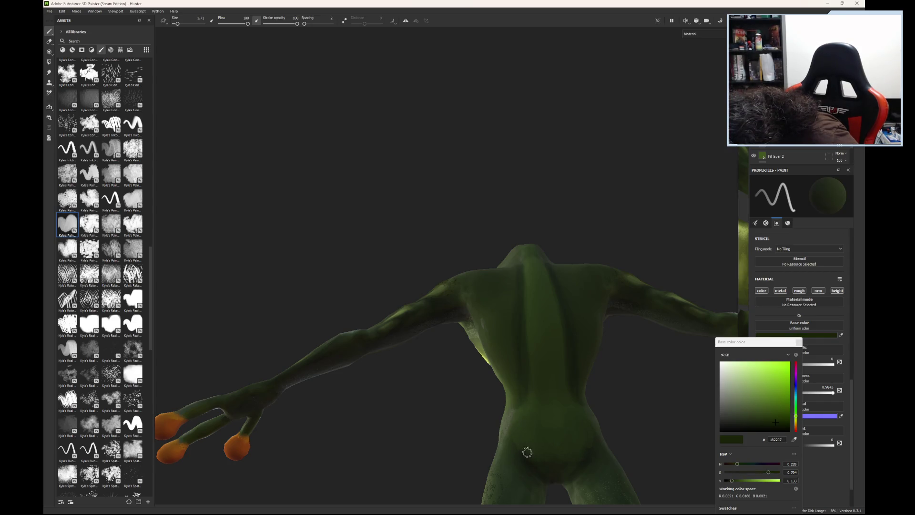
{"action": "key", "text": "p"}
{"action": "left_click", "coordinate": [523, 442]}
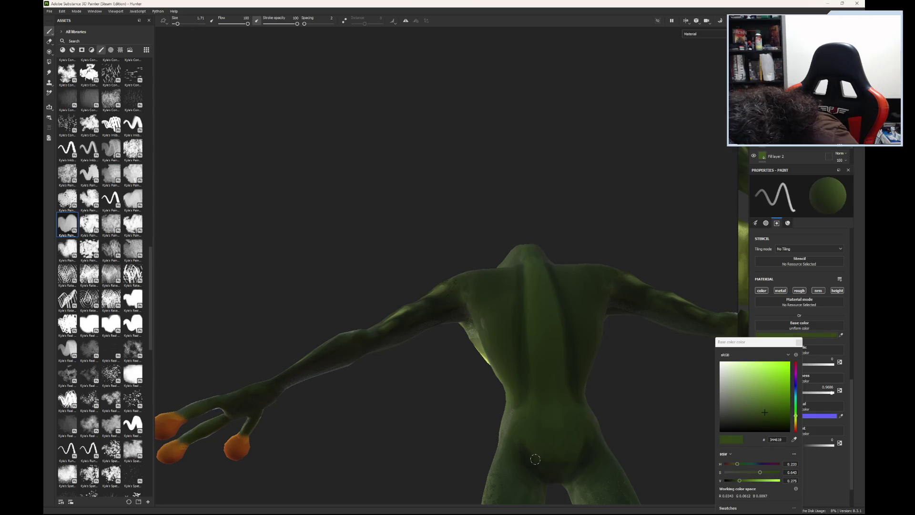
{"action": "key", "text": "p"}
{"action": "left_click", "coordinate": [537, 461]}
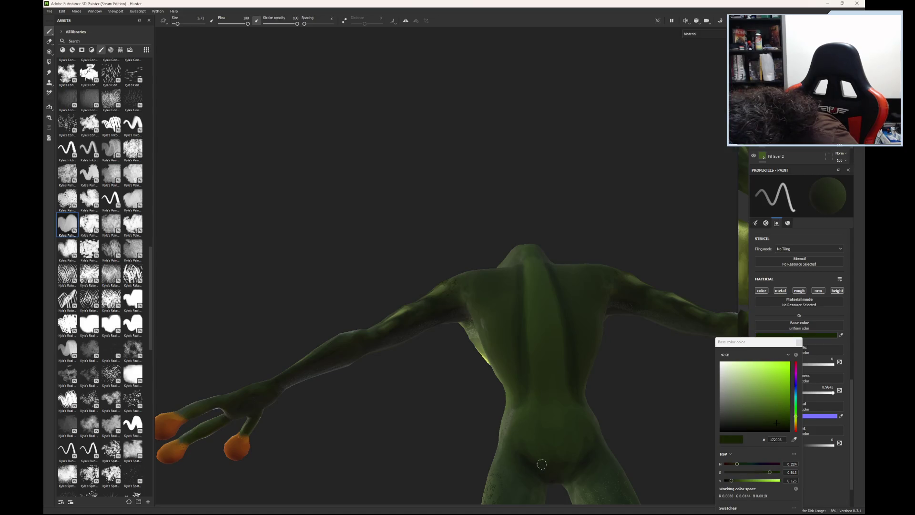
{"action": "key", "text": "p"}
{"action": "left_click", "coordinate": [549, 466]}
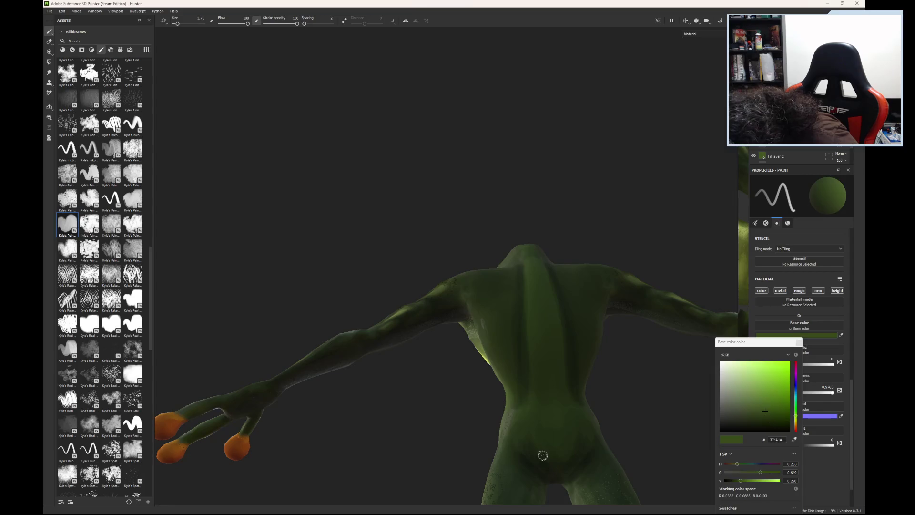
{"action": "key", "text": "p"}
{"action": "left_click", "coordinate": [529, 444]}
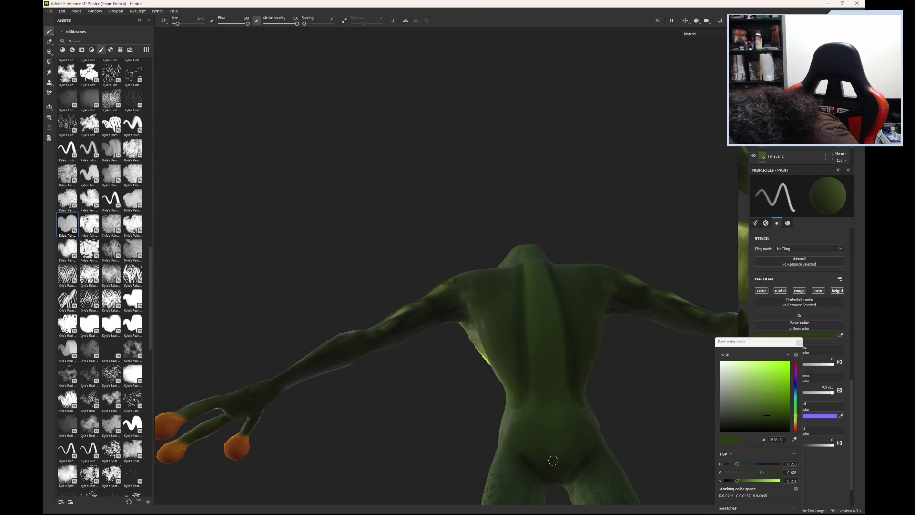
{"action": "key", "text": "p"}
{"action": "left_click", "coordinate": [549, 423]}
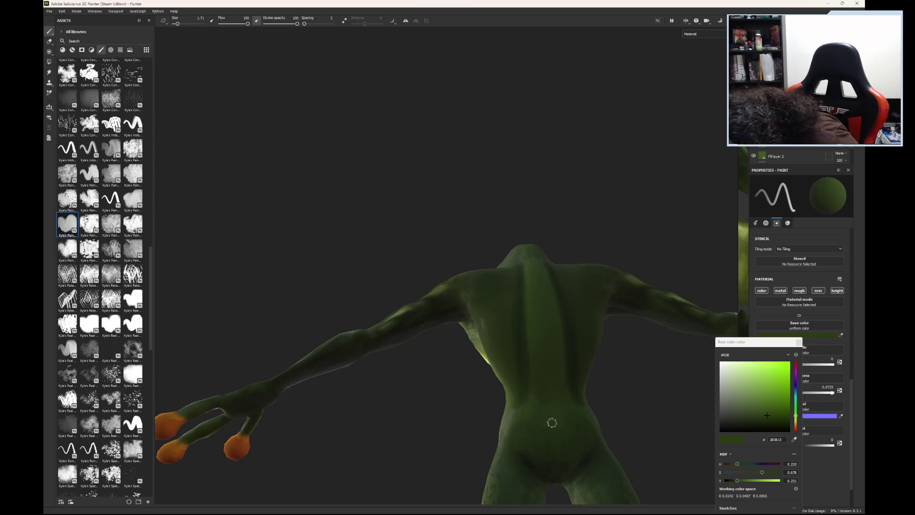
{"action": "key", "text": "p"}
{"action": "left_click", "coordinate": [553, 420]}
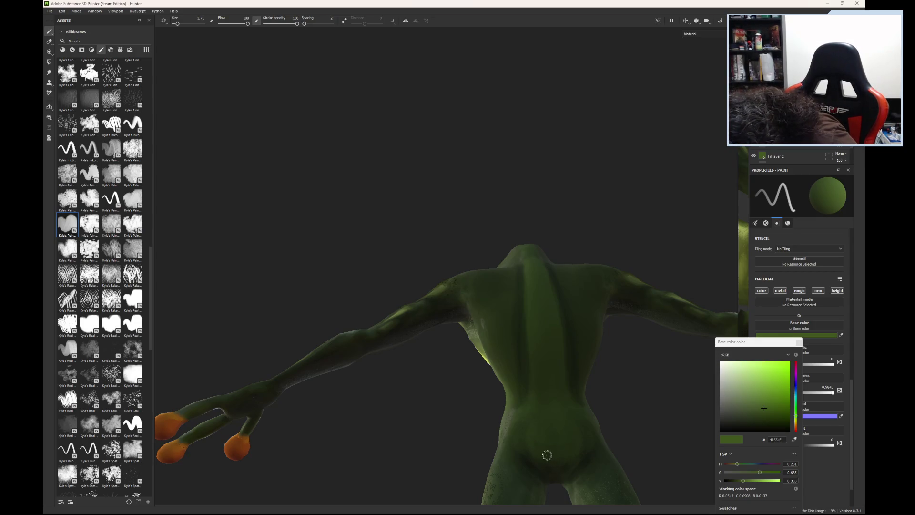
{"action": "left_click", "coordinate": [528, 432]}
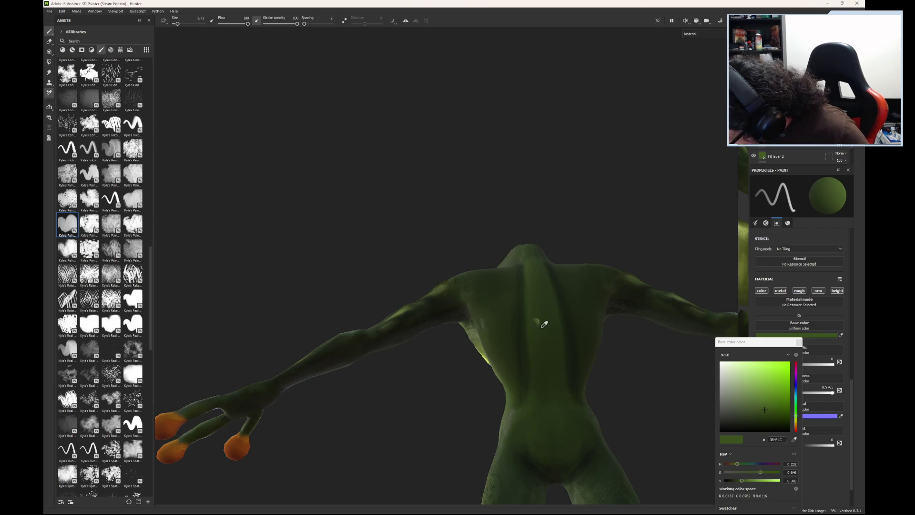
Step: Set the base colour to a bright, saturated yellow-green with full roughness
{"action": "left_click", "coordinate": [765, 409]}
{"action": "left_click_drag", "start_coordinate": [765, 409], "coordinate": [754, 385]}
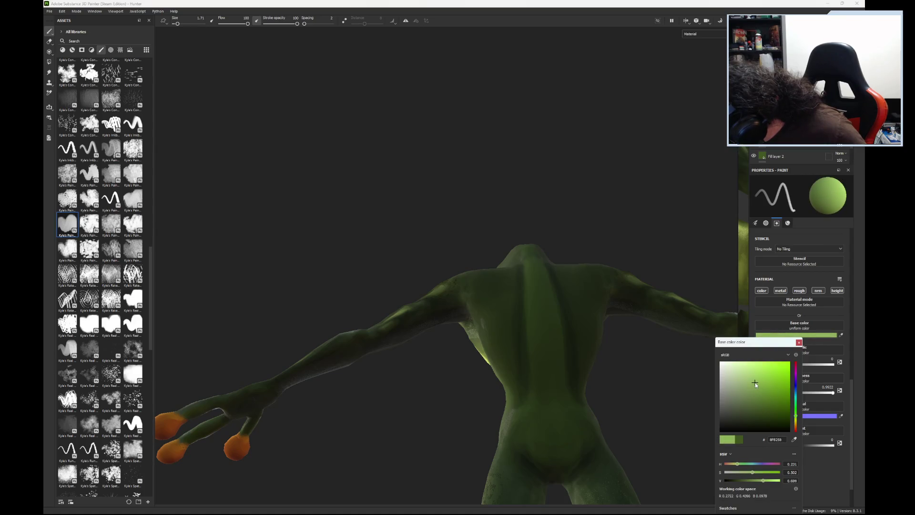
{"action": "left_click_drag", "start_coordinate": [754, 383], "coordinate": [758, 372]}
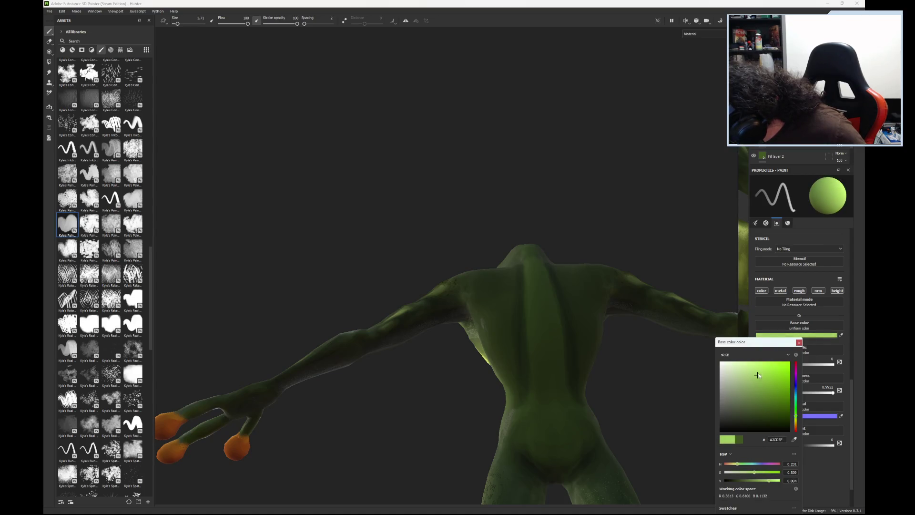
{"action": "left_click", "coordinate": [834, 394]}
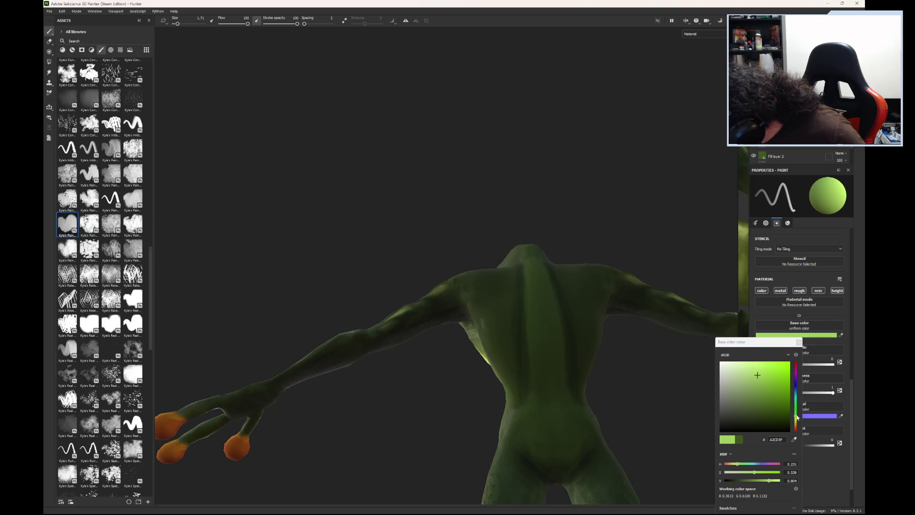
{"action": "left_click", "coordinate": [796, 420]}
{"action": "left_click", "coordinate": [795, 421]}
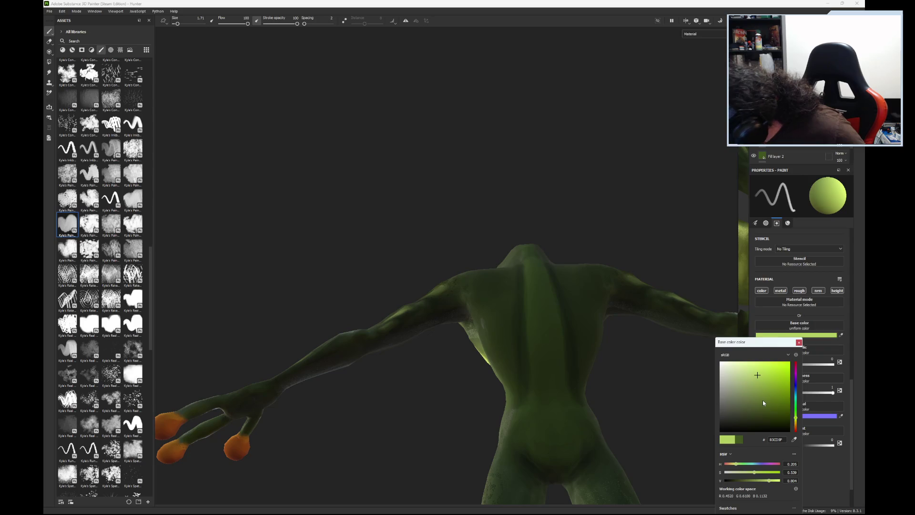
Step: Paint a light green stripe down the frog's spine and lower brush flow to 86
{"action": "left_click_drag", "start_coordinate": [534, 261], "coordinate": [550, 432]}
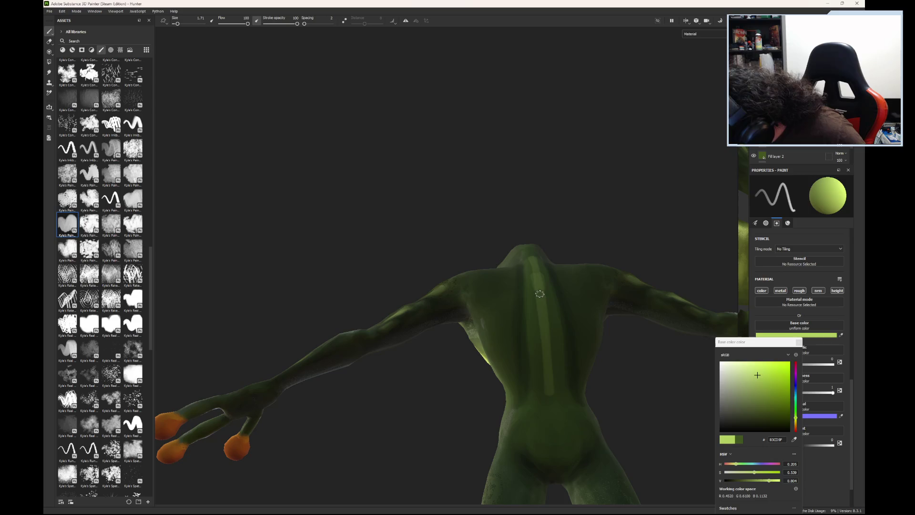
{"action": "left_click_drag", "start_coordinate": [538, 291], "coordinate": [548, 398]}
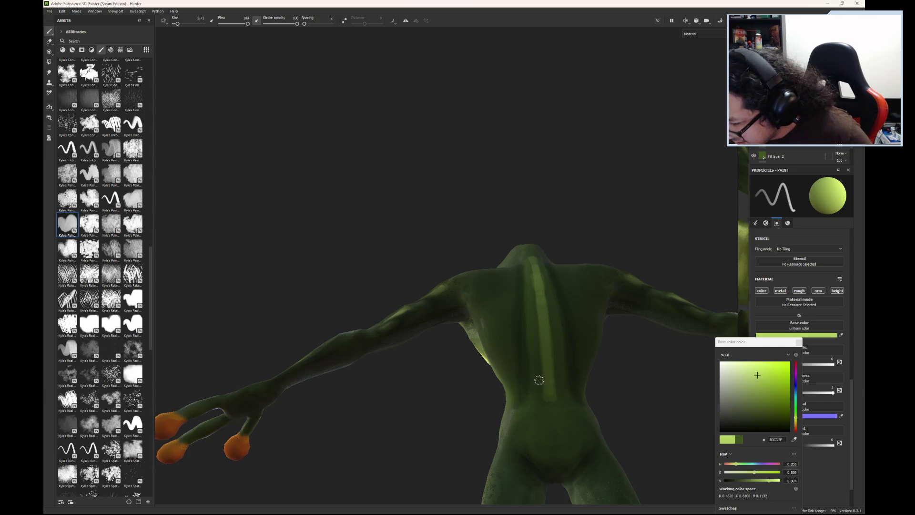
{"action": "left_click_drag", "start_coordinate": [247, 25], "coordinate": [238, 29]}
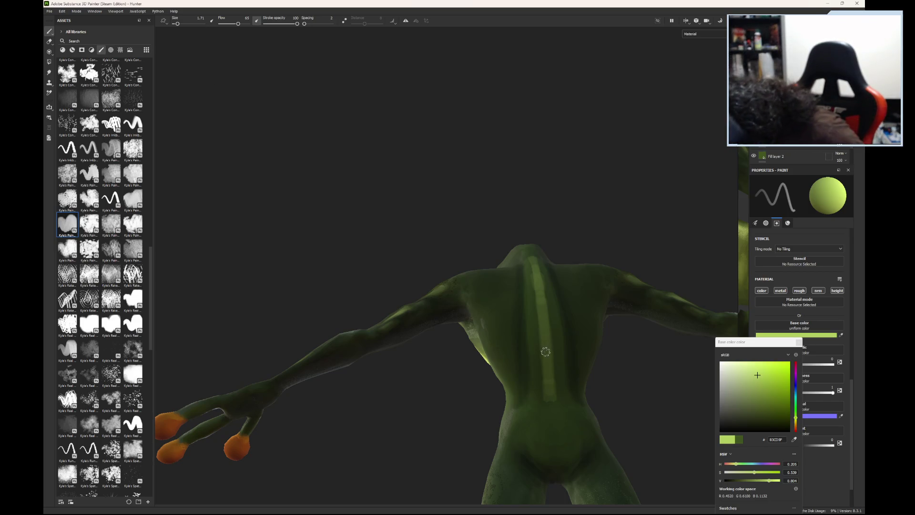
Step: Stroke a lighter green up the spine, then sample darker greens and darken along it
{"action": "left_click", "coordinate": [544, 369]}
{"action": "left_click_drag", "start_coordinate": [542, 394], "coordinate": [527, 259]}
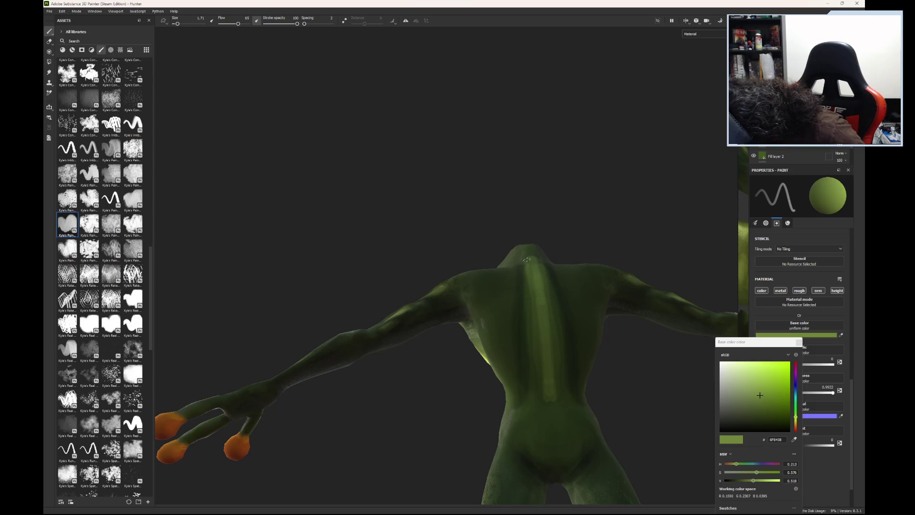
{"action": "left_click", "coordinate": [535, 372]}
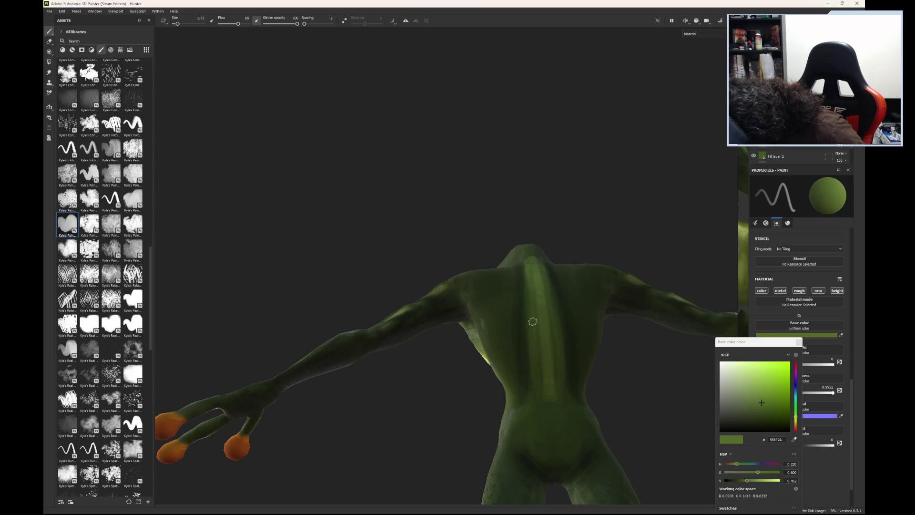
{"action": "left_click", "coordinate": [530, 373]}
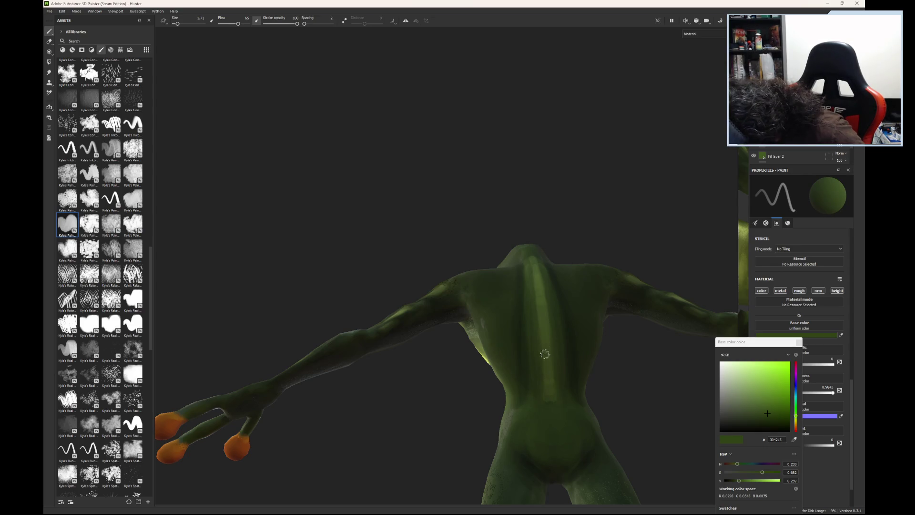
{"action": "key", "text": "p"}
{"action": "left_click", "coordinate": [572, 363]}
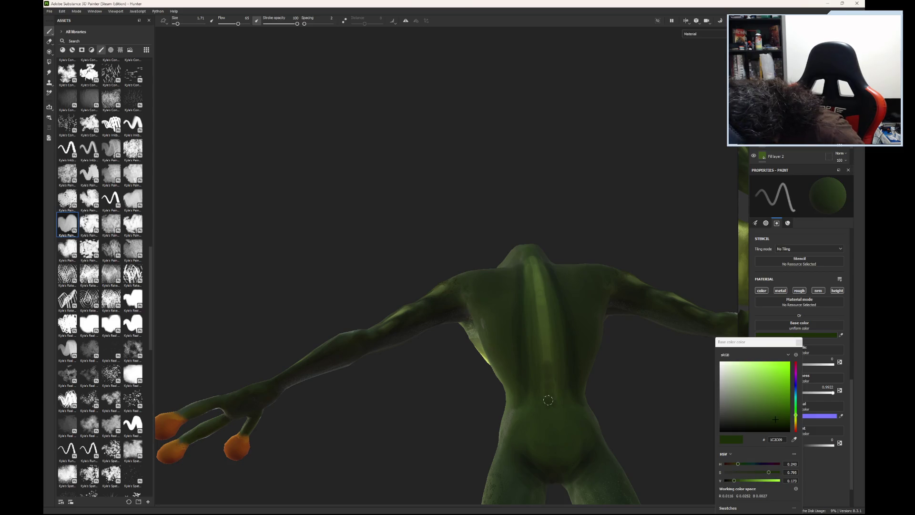
{"action": "left_click_drag", "start_coordinate": [546, 396], "coordinate": [548, 399]}
Step: Sample alternating lighter and darker greens across the back to tone down the stripe
{"action": "left_click", "coordinate": [559, 409]}
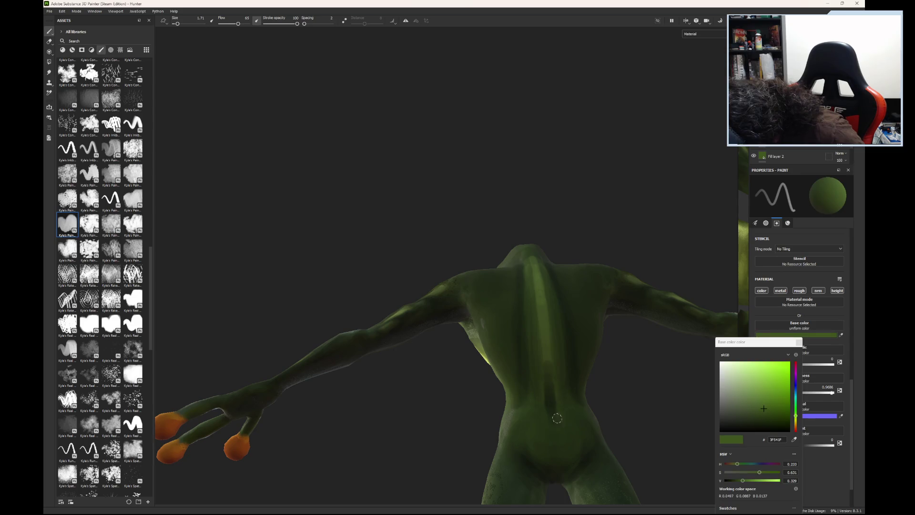
{"action": "left_click", "coordinate": [546, 355]}
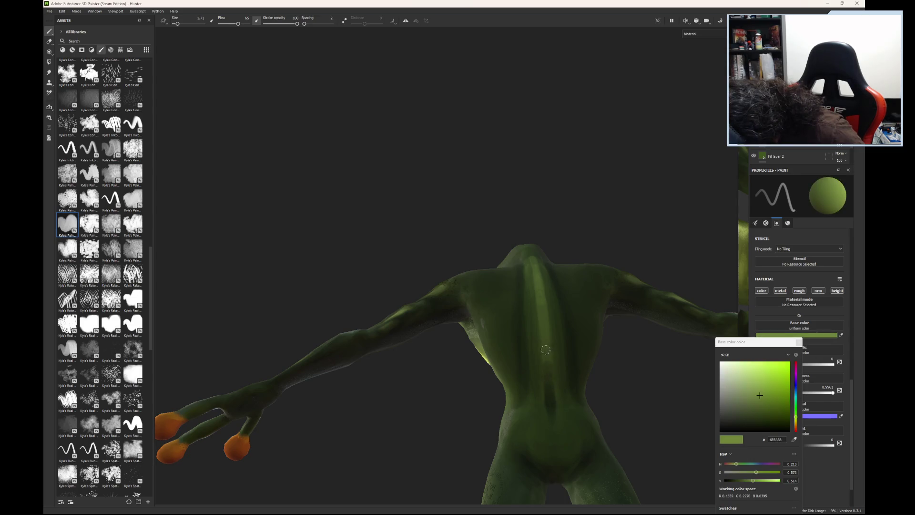
{"action": "left_click", "coordinate": [550, 386]}
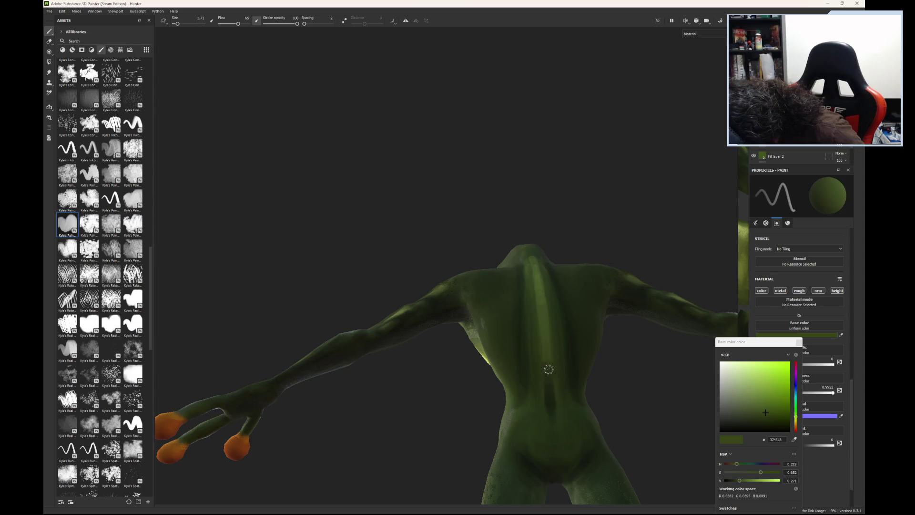
{"action": "left_click", "coordinate": [547, 364]}
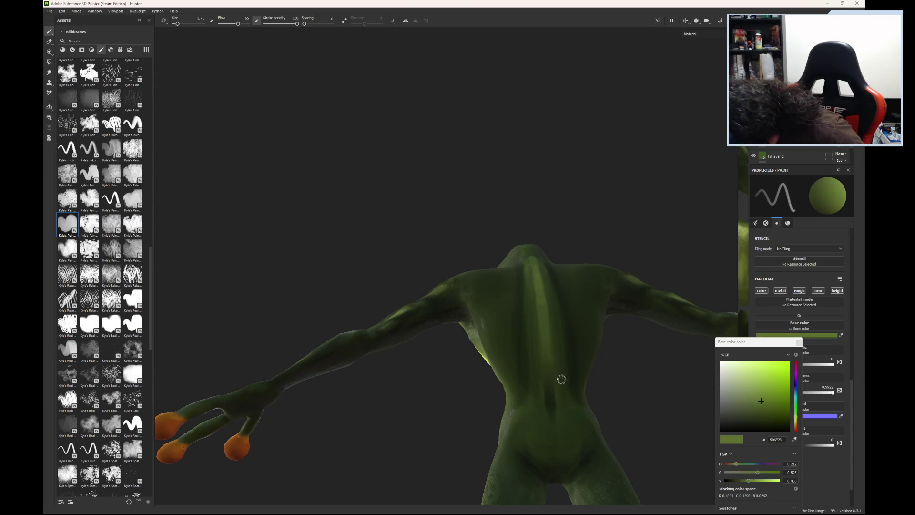
{"action": "left_click", "coordinate": [554, 405]}
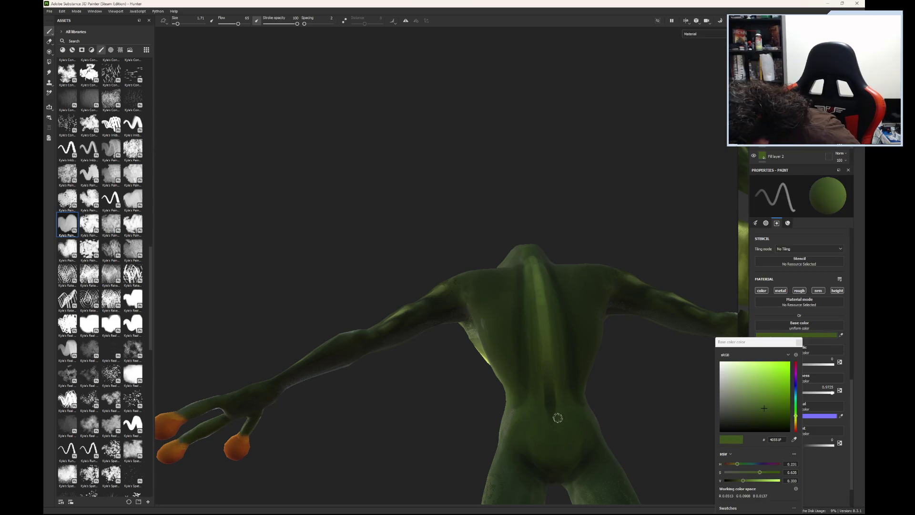
{"action": "left_click", "coordinate": [548, 336]}
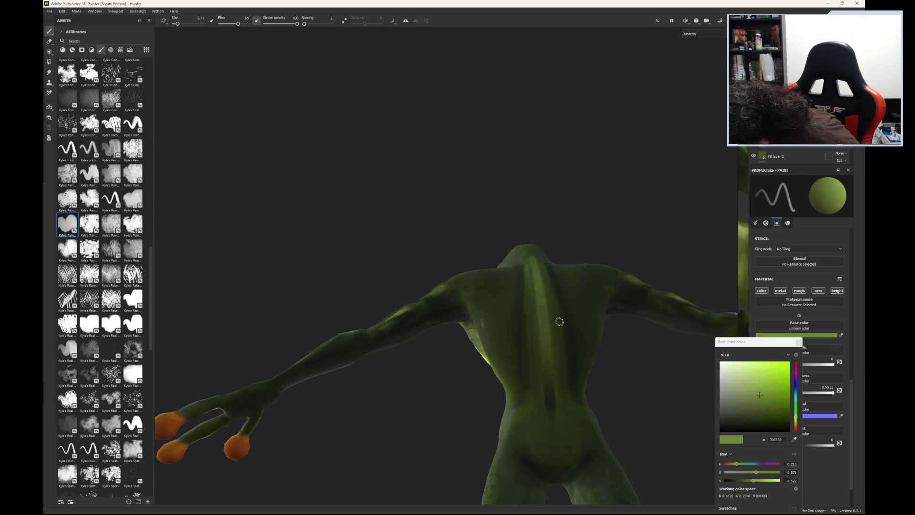
{"action": "left_click", "coordinate": [533, 363]}
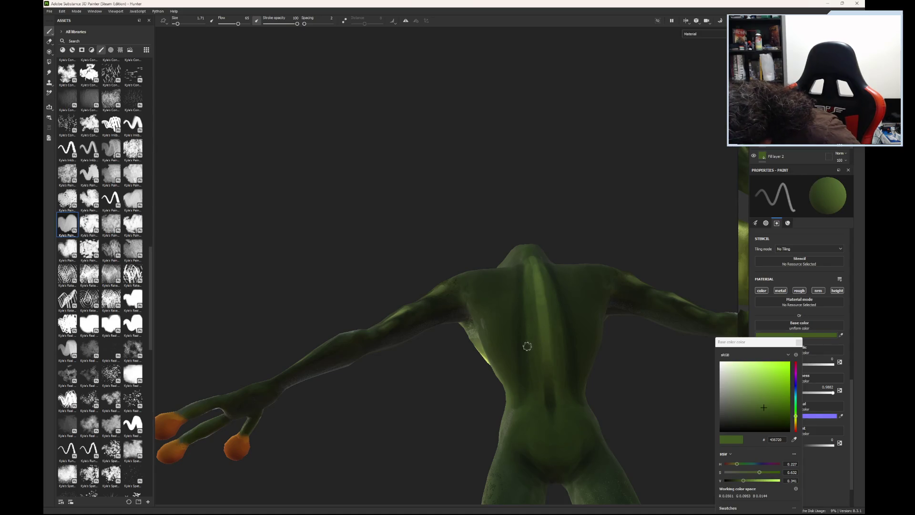
{"action": "left_click", "coordinate": [543, 311]}
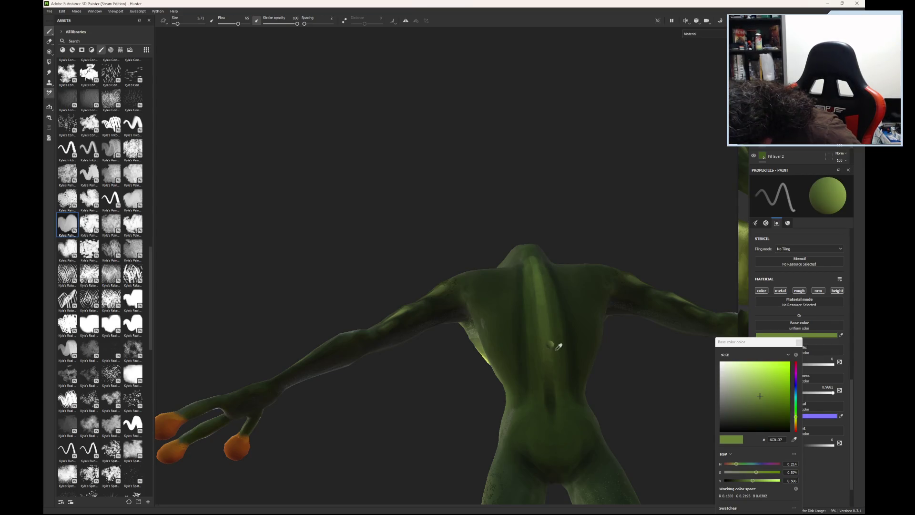
{"action": "left_click", "coordinate": [552, 332]}
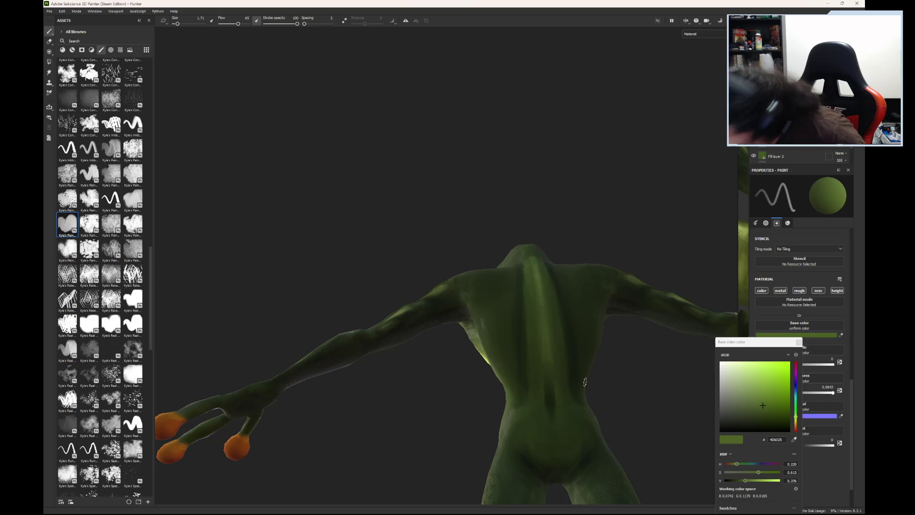
Step: Settle on a mid olive green, turn to show the head and back, and choose a lighter highlight green
{"action": "left_click", "coordinate": [545, 409]}
{"action": "left_click", "coordinate": [548, 403]}
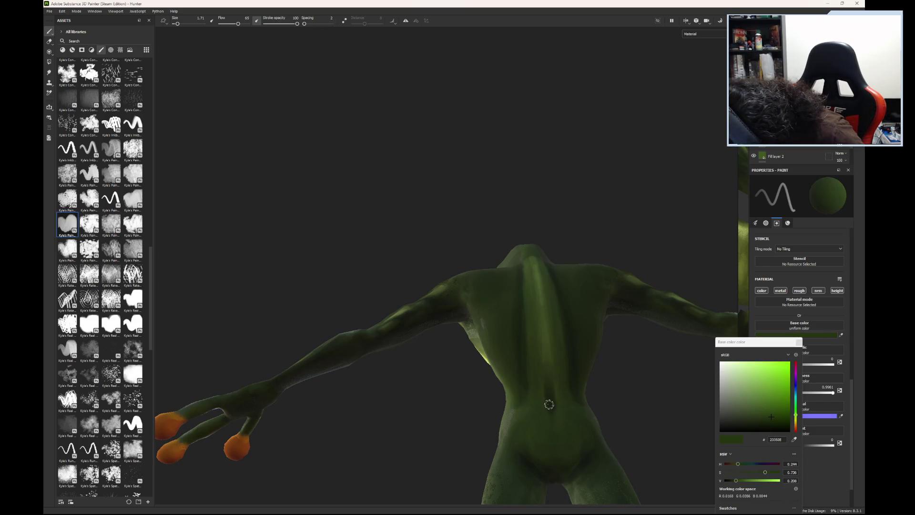
{"action": "left_click", "coordinate": [542, 395]}
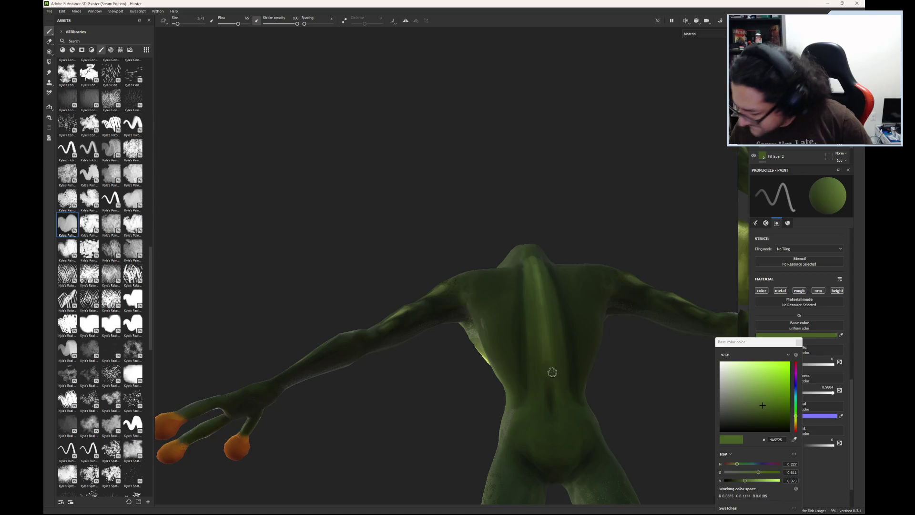
{"action": "left_click_drag", "start_coordinate": [622, 374], "coordinate": [651, 490], "text": "alt"}
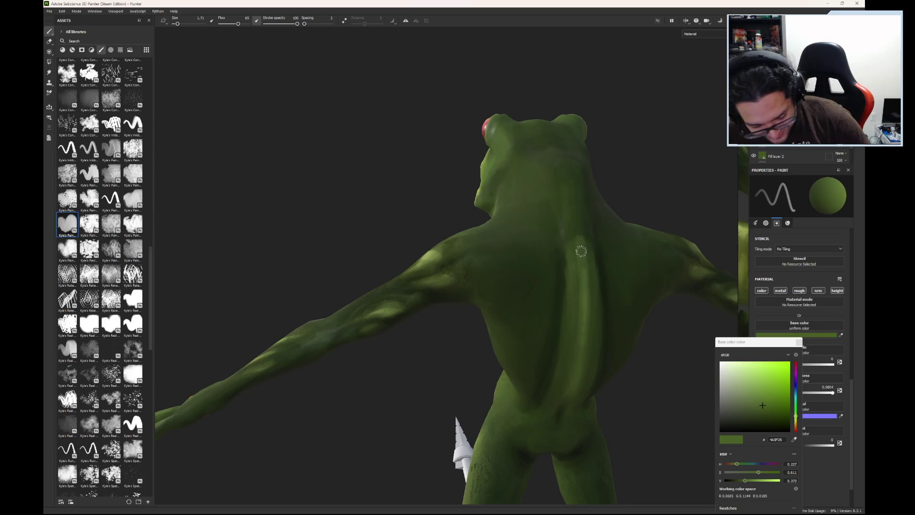
{"action": "left_click", "coordinate": [583, 272]}
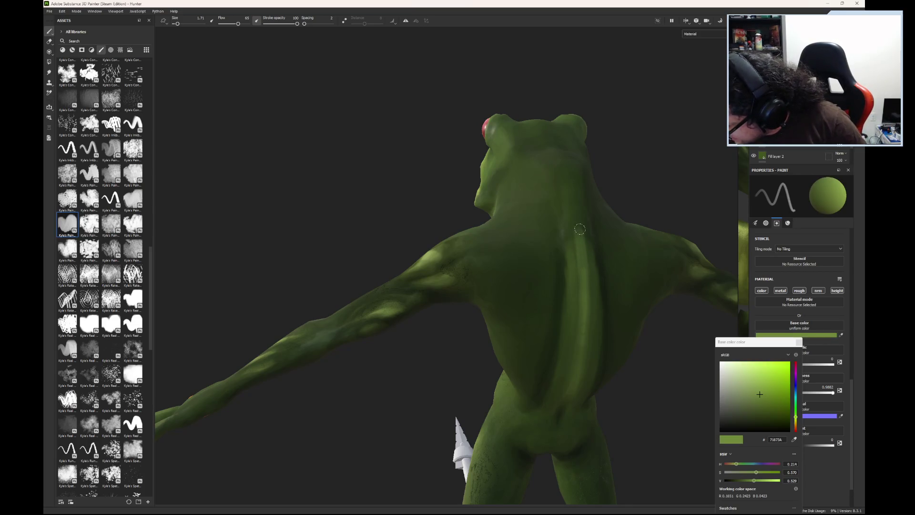
Step: Paint light green highlight streaks up the back, then switch to a dark green facing the rear
{"action": "left_click_drag", "start_coordinate": [579, 229], "coordinate": [587, 239]}
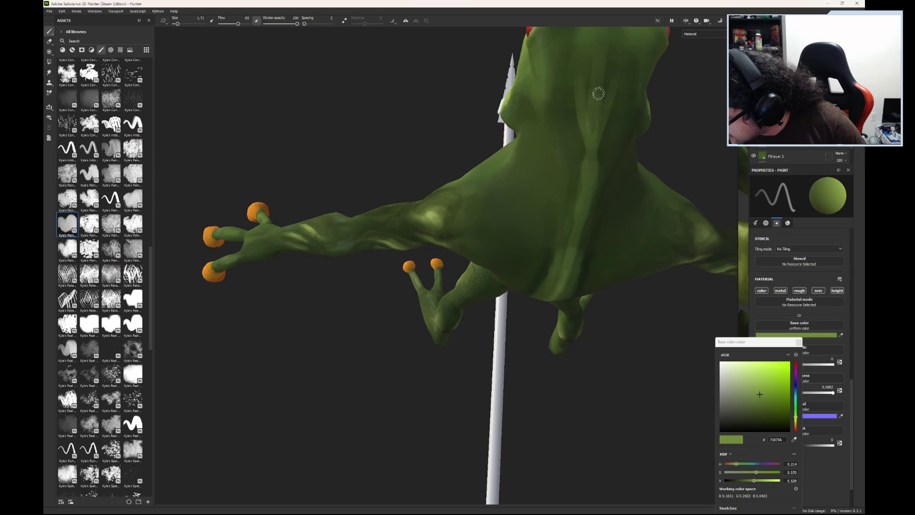
{"action": "mouse_move", "coordinate": [598, 93]}
{"action": "left_mouse_down"}
{"action": "mouse_move", "coordinate": [604, 52]}
{"action": "mouse_move", "coordinate": [570, 290]}
{"action": "left_mouse_up"}
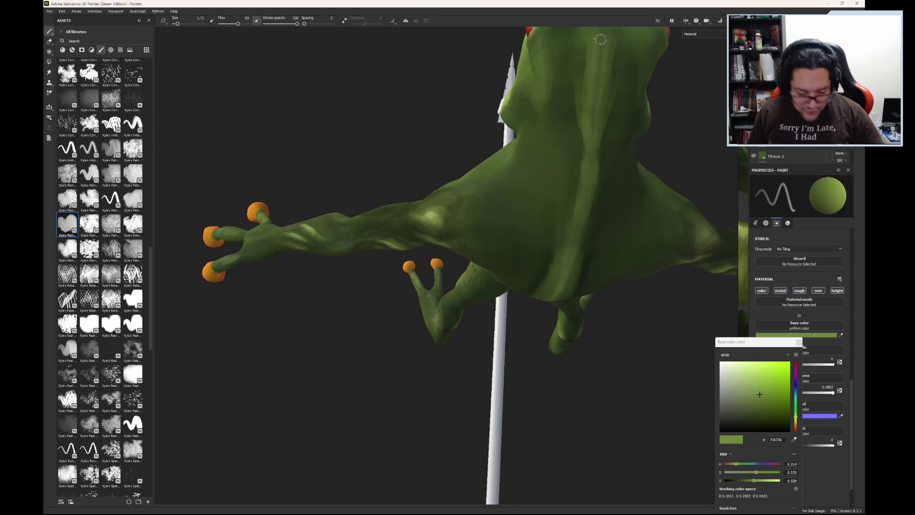
{"action": "left_click", "coordinate": [550, 262]}
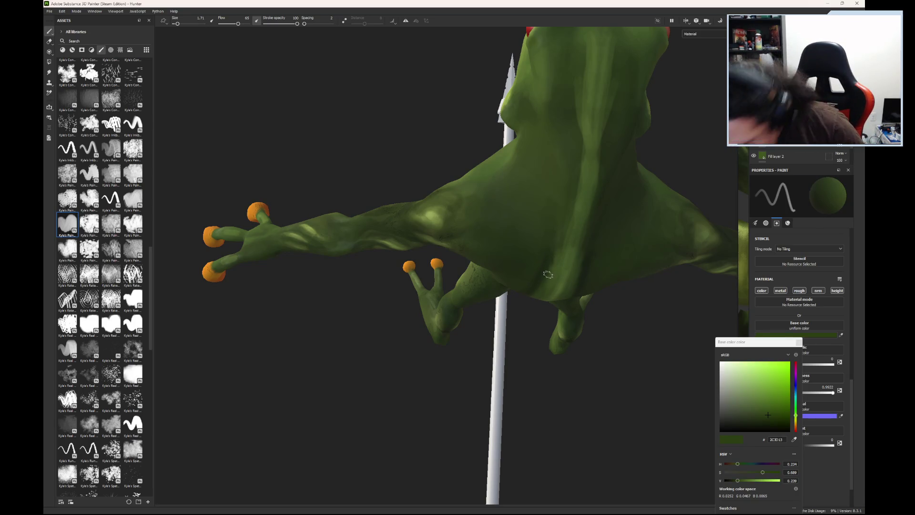
{"action": "left_click_drag", "start_coordinate": [556, 287], "coordinate": [561, 233], "text": "alt"}
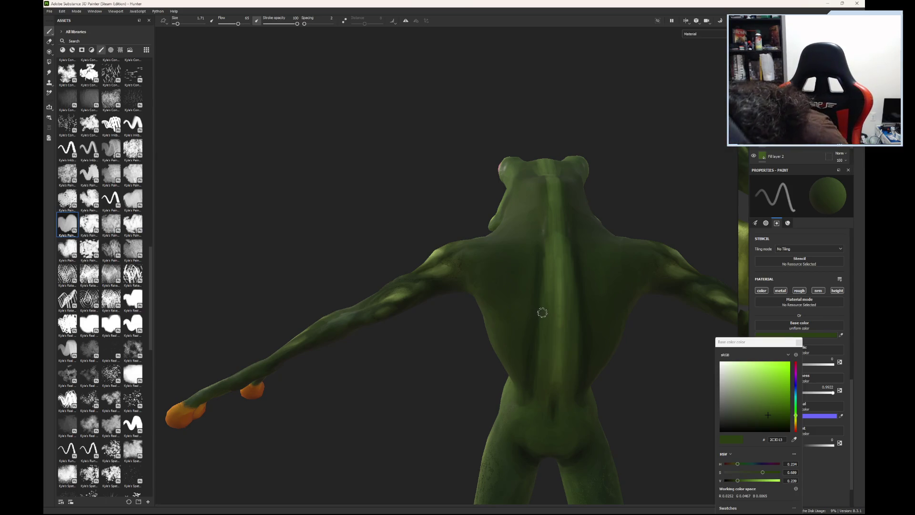
Step: Sample alternating lighter and darker greens for shading across the back and shoulders
{"action": "left_click", "coordinate": [542, 337]}
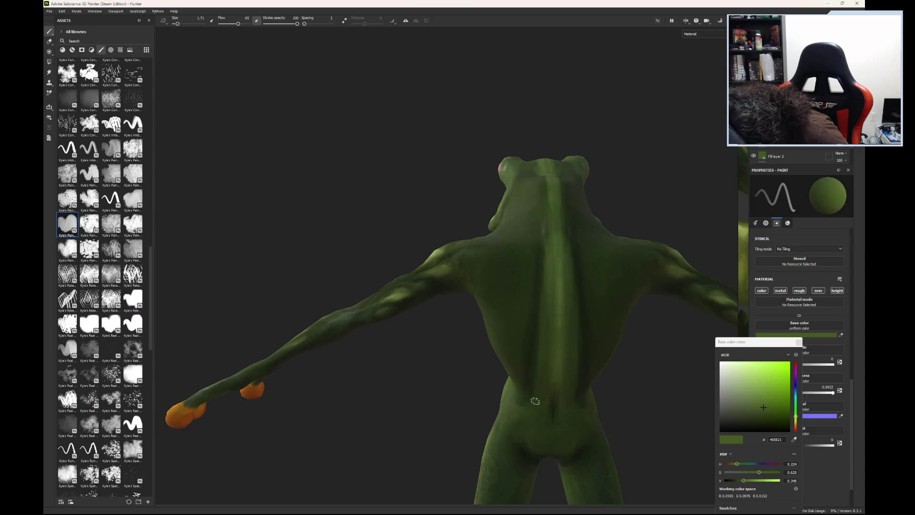
{"action": "left_click", "coordinate": [543, 256]}
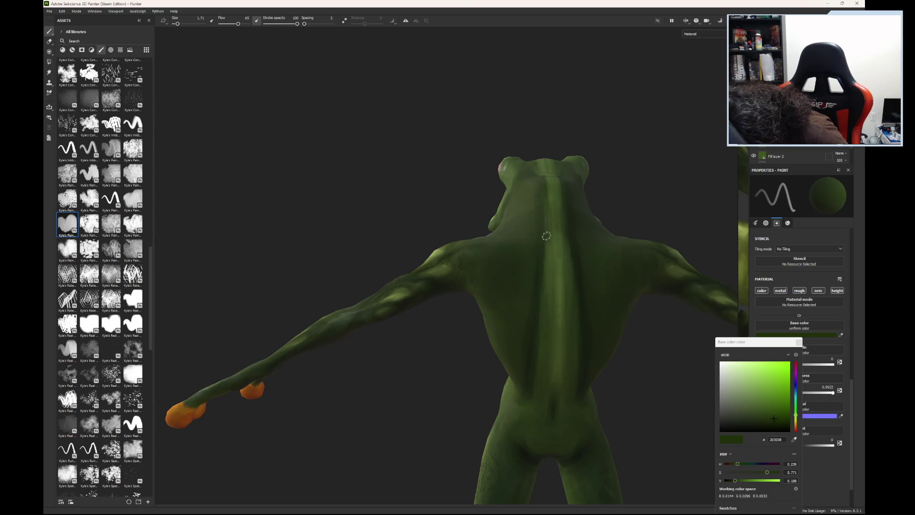
{"action": "left_click", "coordinate": [548, 298]}
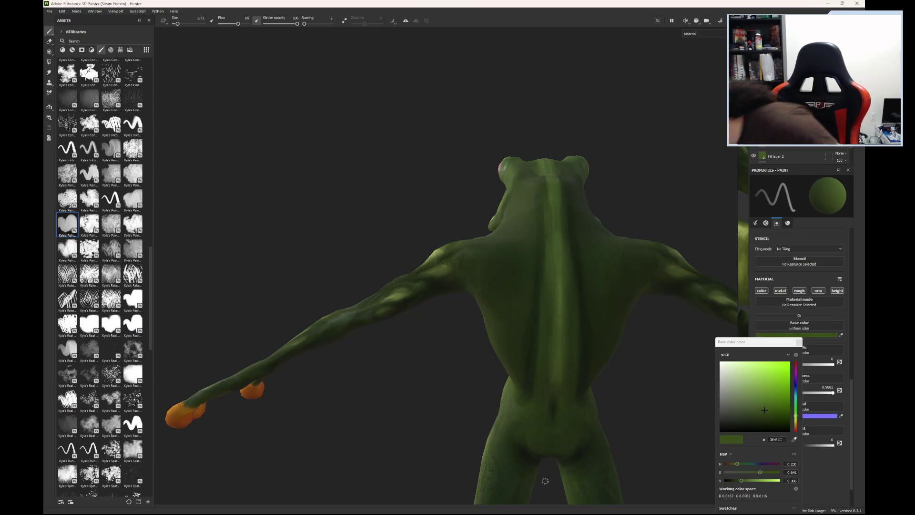
{"action": "left_click", "coordinate": [533, 270]}
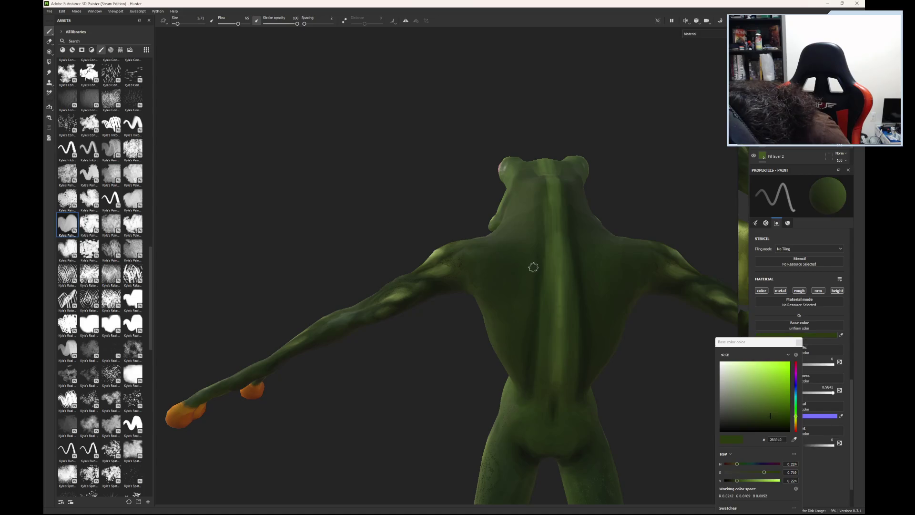
{"action": "left_click", "coordinate": [526, 355]}
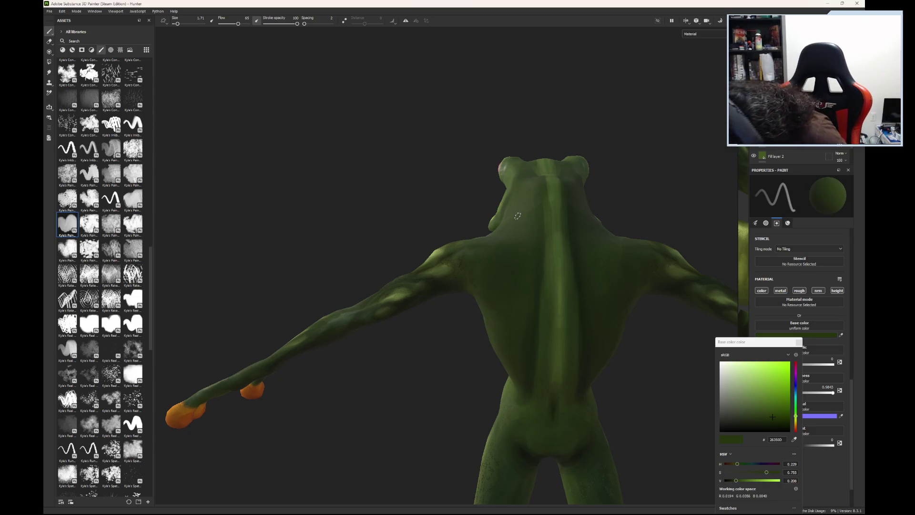
{"action": "left_click", "coordinate": [512, 322]}
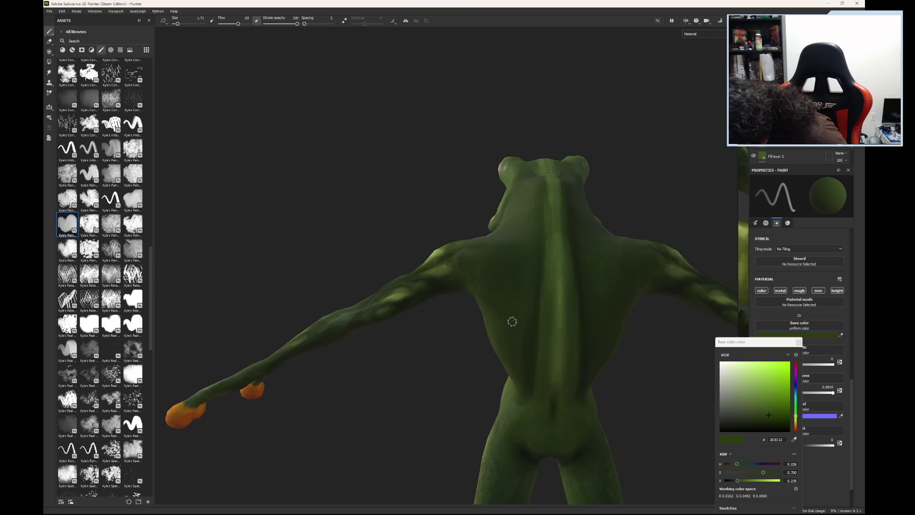
Step: Brighten then settle on a dark olive green paint colour and make the brush larger
{"action": "left_click_drag", "start_coordinate": [771, 411], "coordinate": [763, 393]}
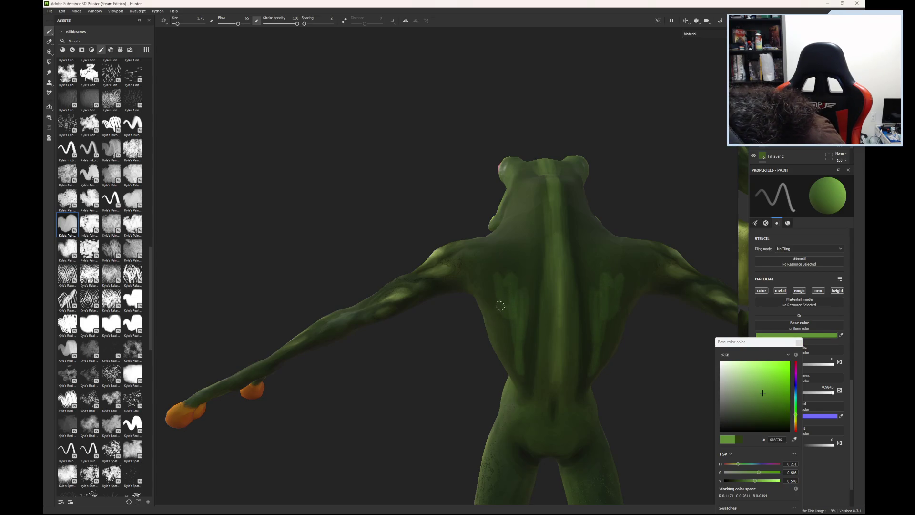
{"action": "left_click", "coordinate": [503, 263]}
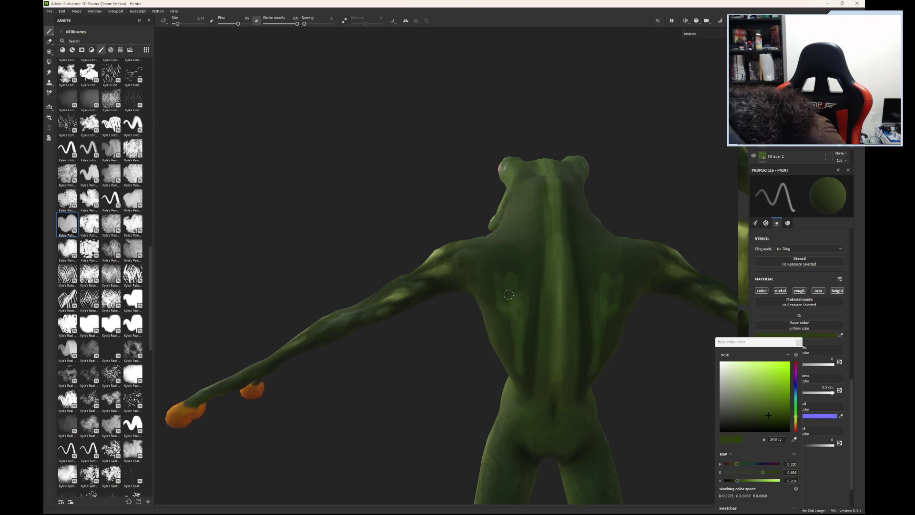
{"action": "left_click", "coordinate": [508, 295]}
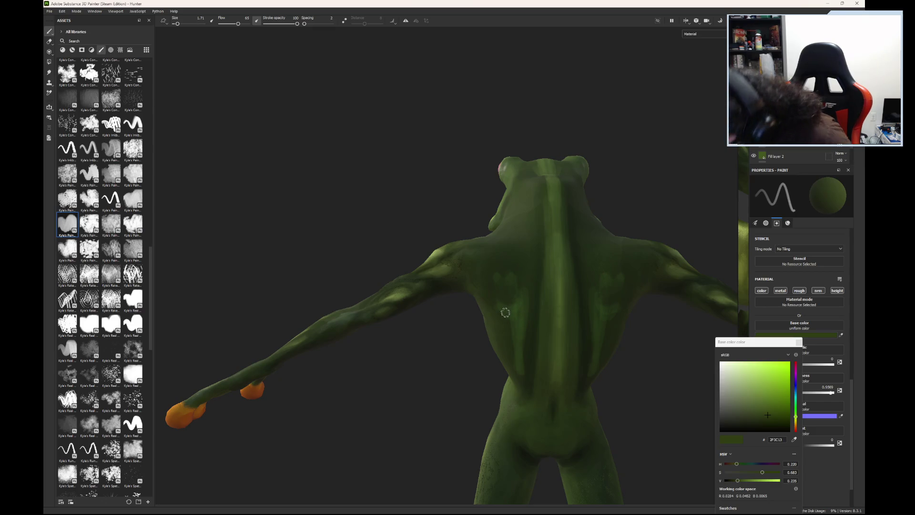
{"action": "left_click_drag", "start_coordinate": [178, 24], "coordinate": [179, 28]}
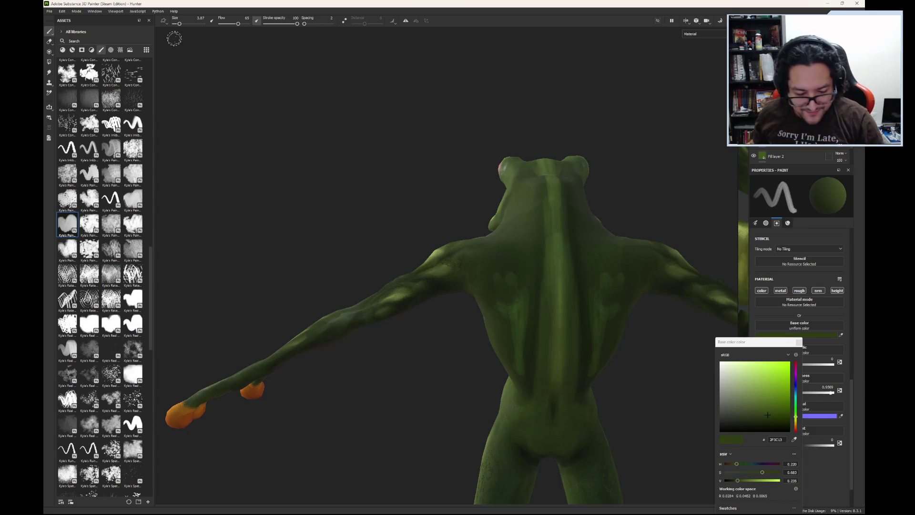
Step: Paint darker shading over the left shoulder blade, sampling dark greens from the back
{"action": "left_click", "coordinate": [523, 329]}
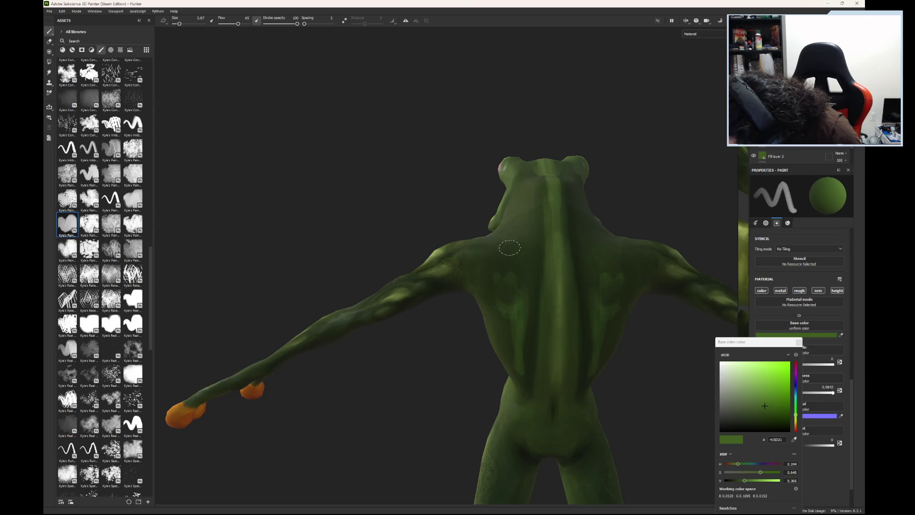
{"action": "left_click_drag", "start_coordinate": [502, 254], "coordinate": [513, 272]}
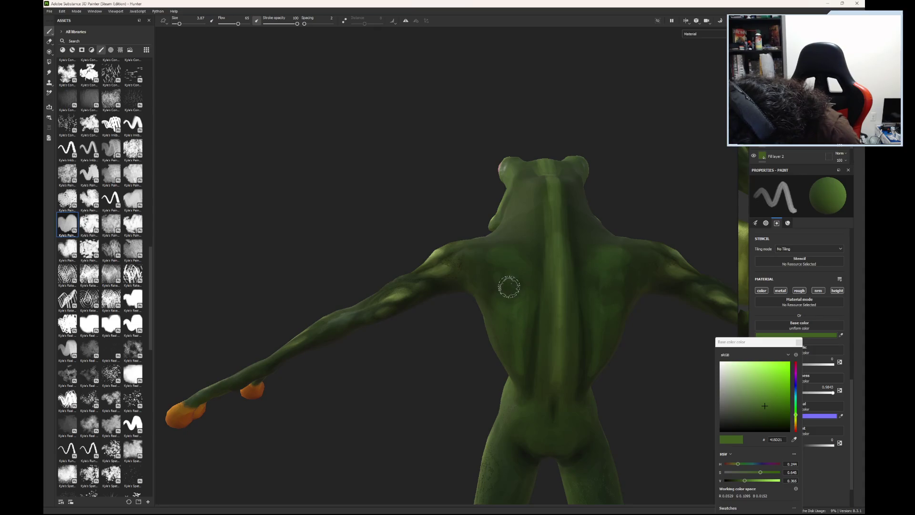
{"action": "left_click", "coordinate": [506, 284]}
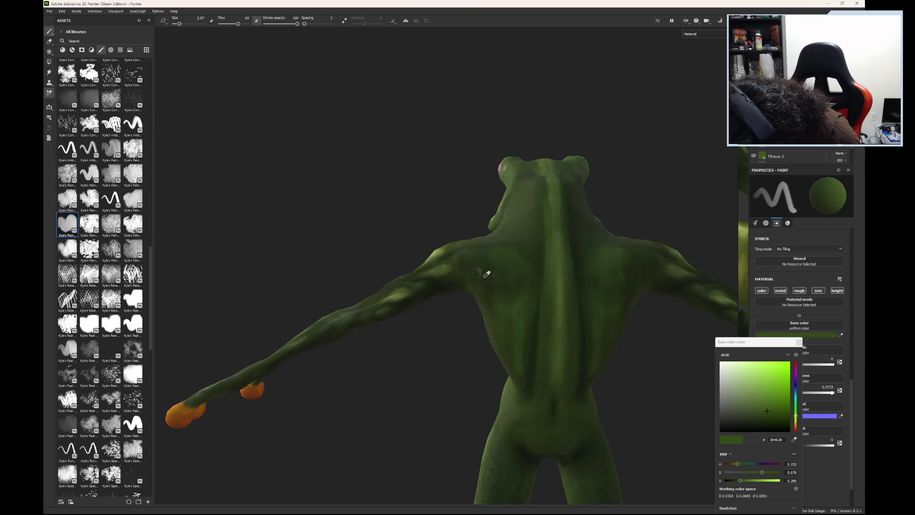
{"action": "left_click", "coordinate": [496, 278]}
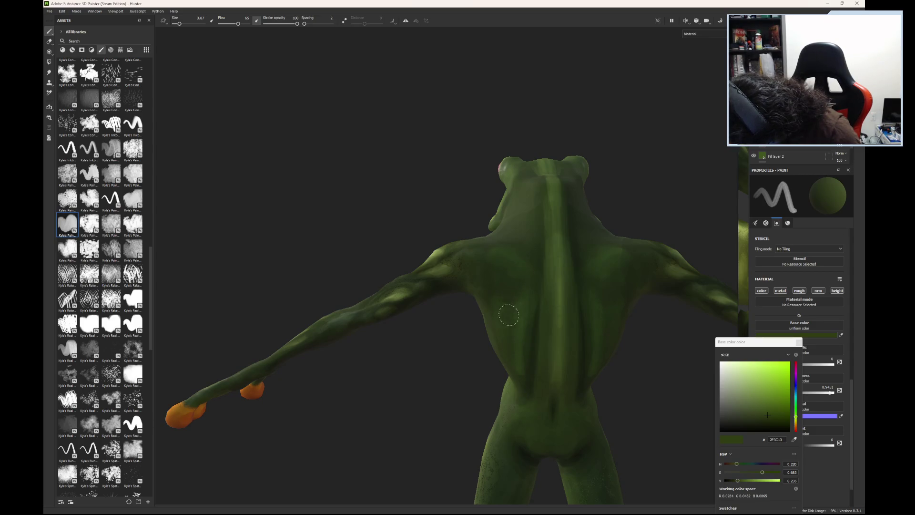
{"action": "key", "text": "p"}
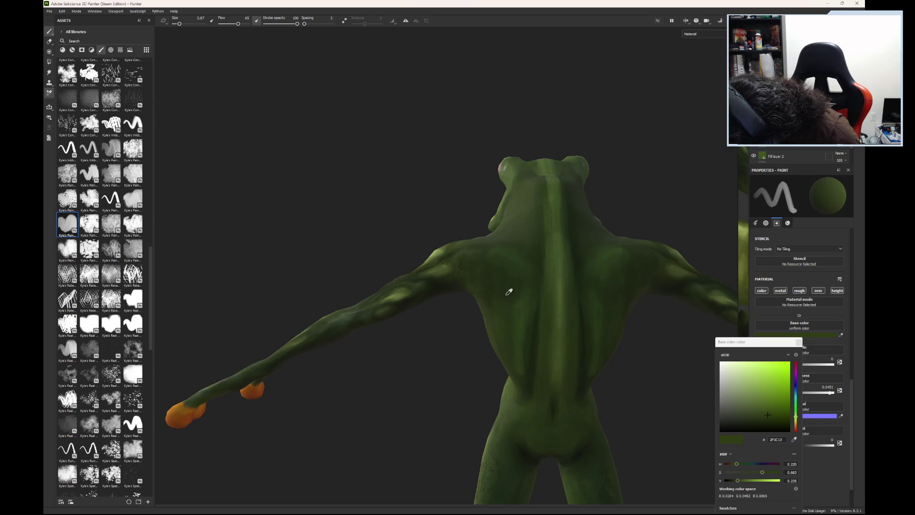
{"action": "left_click", "coordinate": [508, 291]}
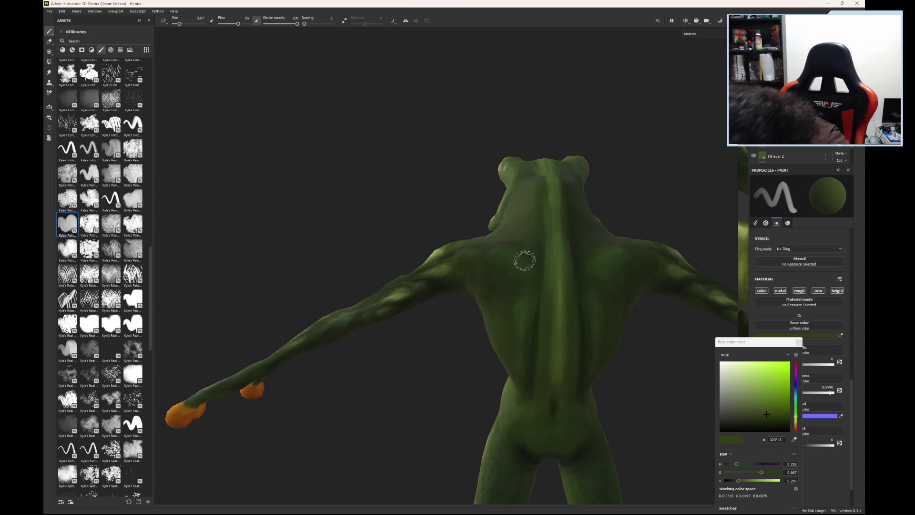
Step: Sample a brighter green from the frog's back to blend the shading
{"action": "left_click", "coordinate": [496, 255]}
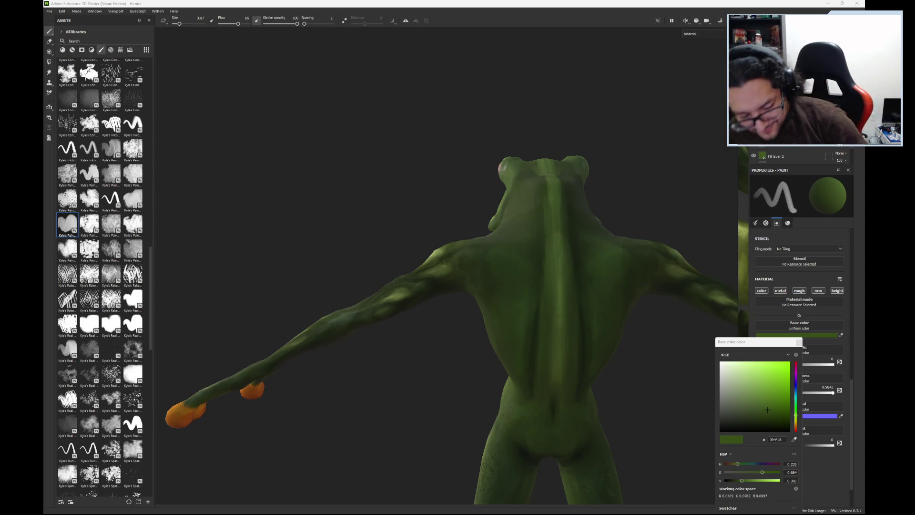
Step: Sample darker and lighter greens from the frog's back and head while painting the shading
{"action": "mouse_move", "coordinate": [518, 325]}
{"action": "left_mouse_down", "text": "alt"}
{"action": "mouse_move", "coordinate": [509, 312]}
{"action": "mouse_move", "coordinate": [525, 271]}
{"action": "left_mouse_up", "text": "alt"}
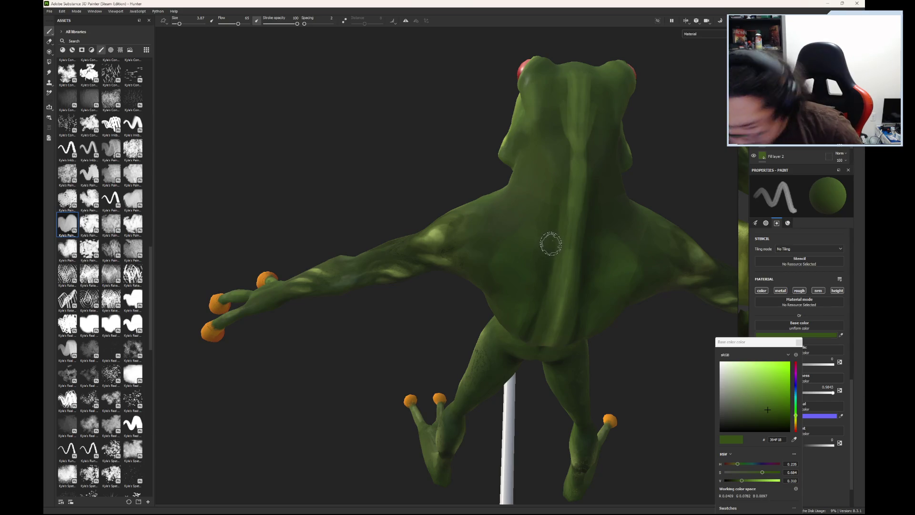
{"action": "left_click", "coordinate": [555, 245]}
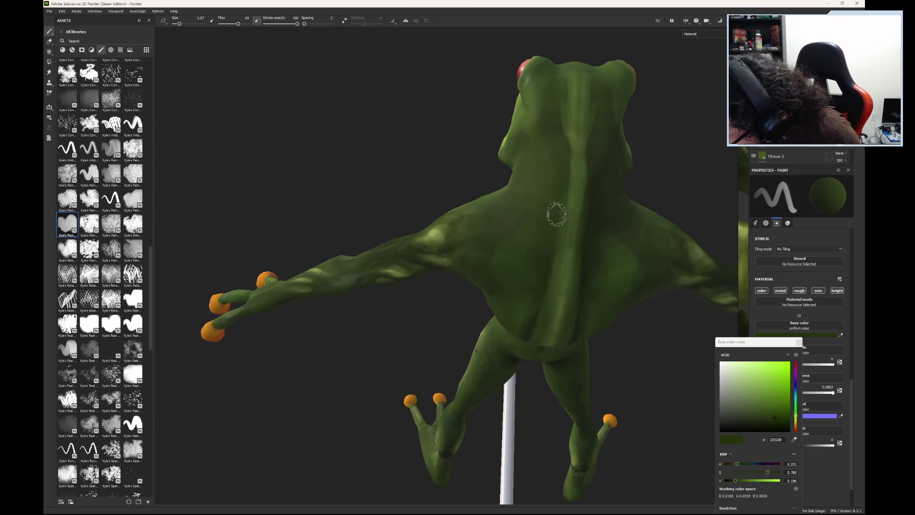
{"action": "left_click", "coordinate": [564, 136]}
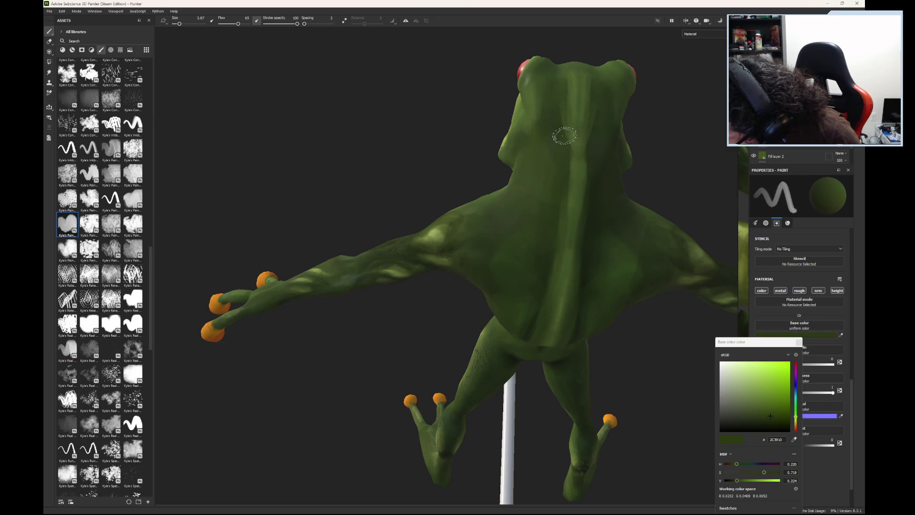
{"action": "left_click", "coordinate": [563, 128]}
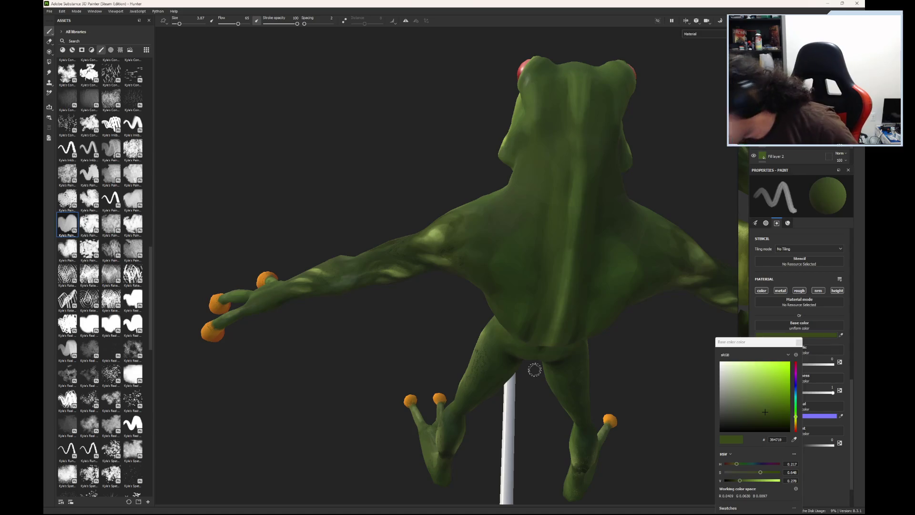
{"action": "mouse_move", "coordinate": [572, 302]}
{"action": "left_mouse_down", "text": "alt"}
{"action": "mouse_move", "coordinate": [593, 256]}
{"action": "mouse_move", "coordinate": [645, 259]}
{"action": "mouse_move", "coordinate": [612, 321]}
{"action": "mouse_move", "coordinate": [605, 264]}
{"action": "left_mouse_up", "text": "alt"}
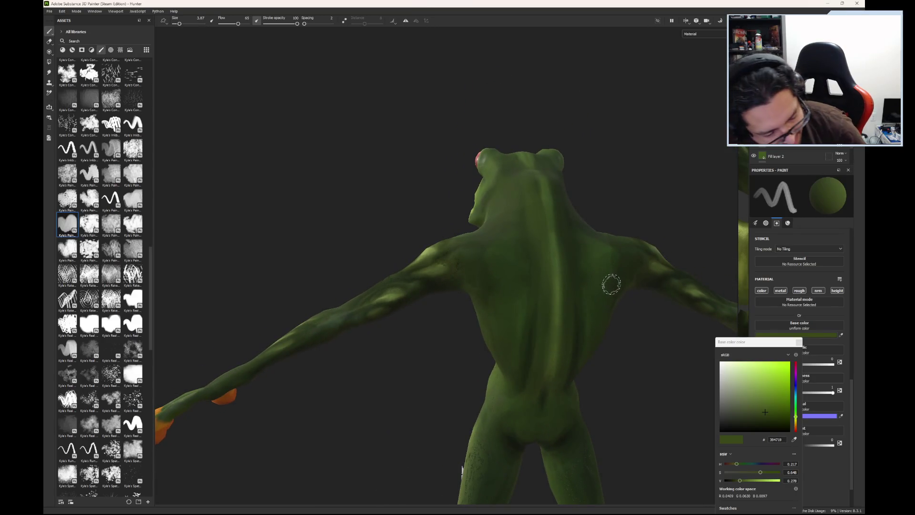
{"action": "key", "text": "ctrl"}
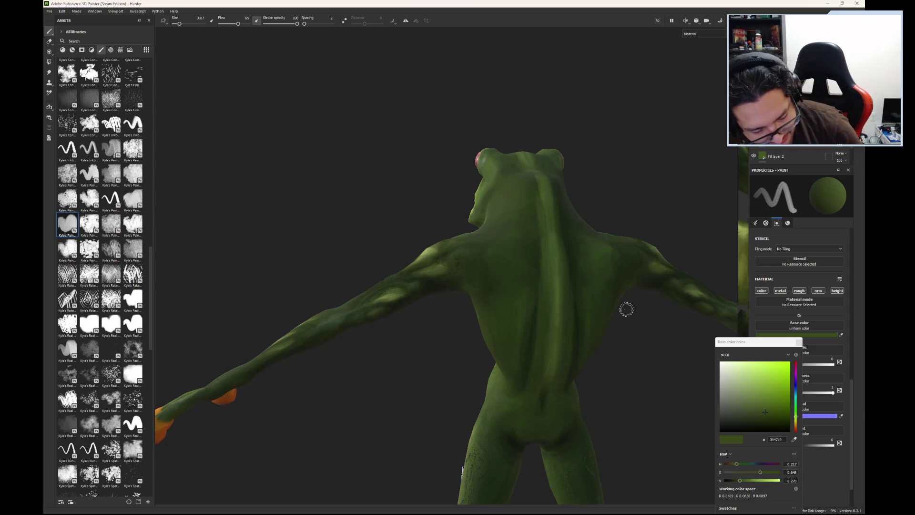
{"action": "left_click_drag", "start_coordinate": [626, 311], "coordinate": [620, 329], "text": "alt"}
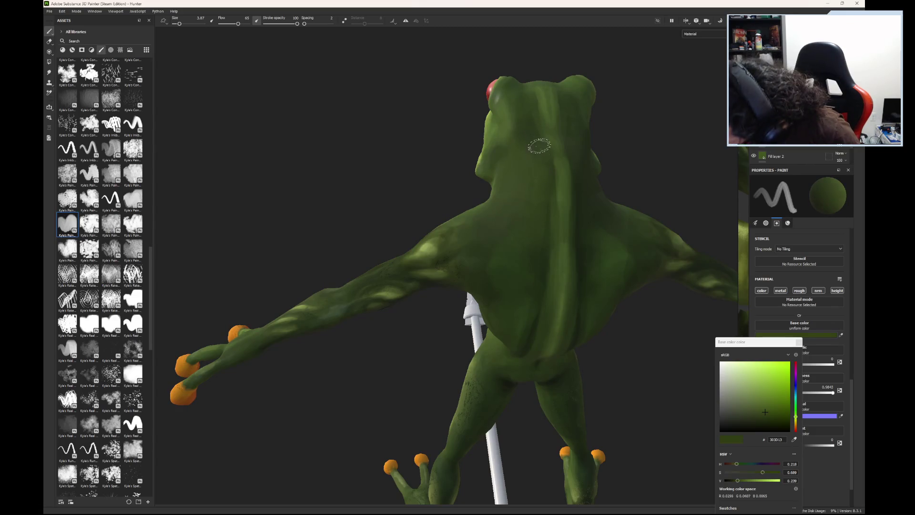
Step: Pick a darker shading green and shrink the brush for thin strokes down the back
{"action": "left_click", "coordinate": [540, 139]}
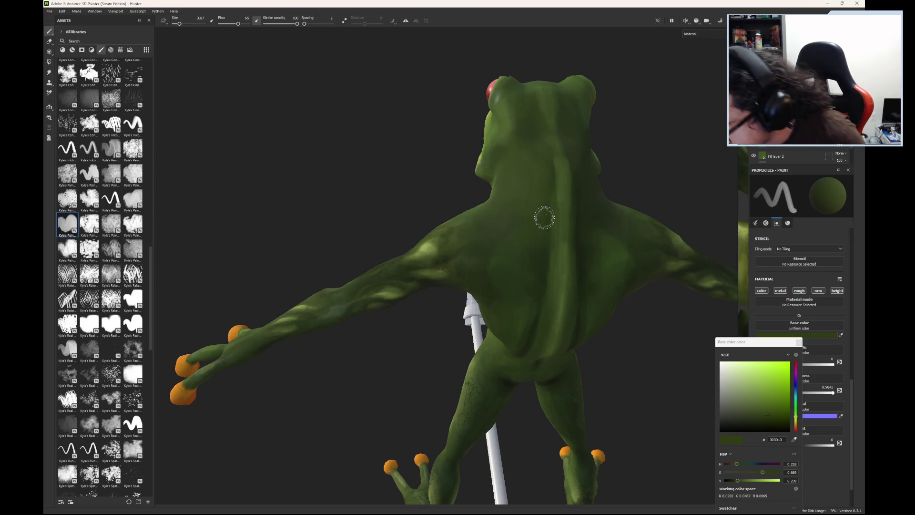
{"action": "left_click_drag", "start_coordinate": [179, 24], "coordinate": [176, 24]}
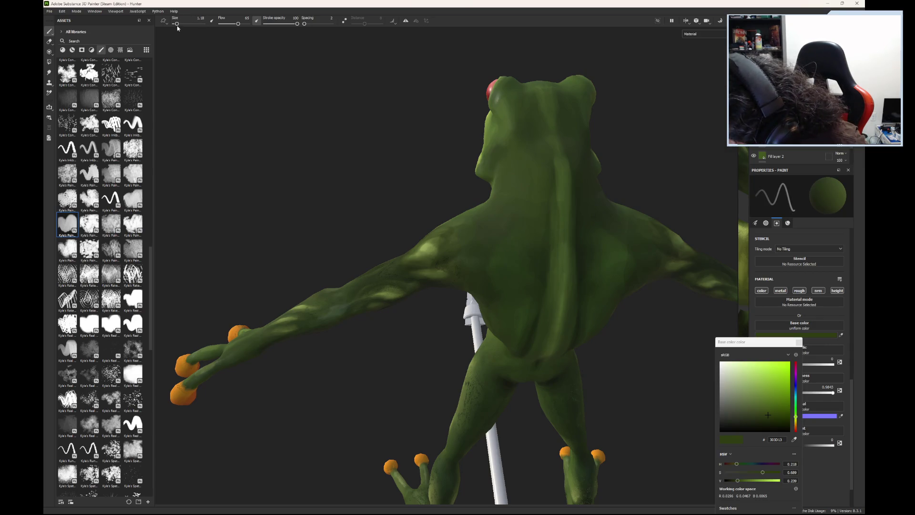
{"action": "left_click_drag", "start_coordinate": [177, 24], "coordinate": [179, 23]}
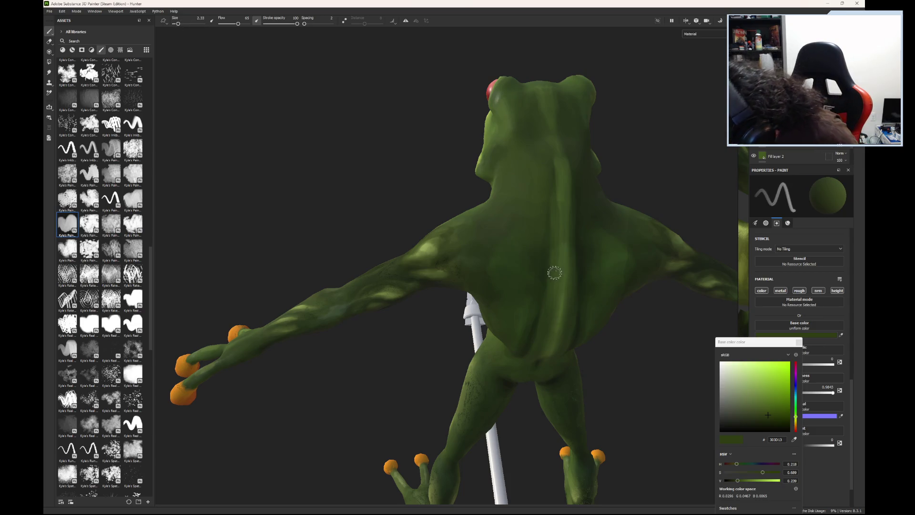
{"action": "left_click", "coordinate": [550, 261]}
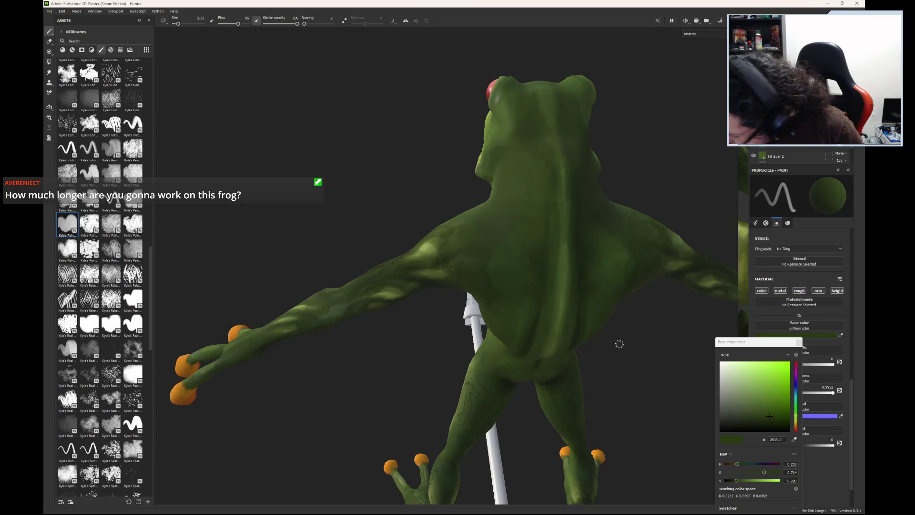
Step: Sample greens from the frog's lower back with the P colour picker for blending
{"action": "left_click", "coordinate": [534, 331]}
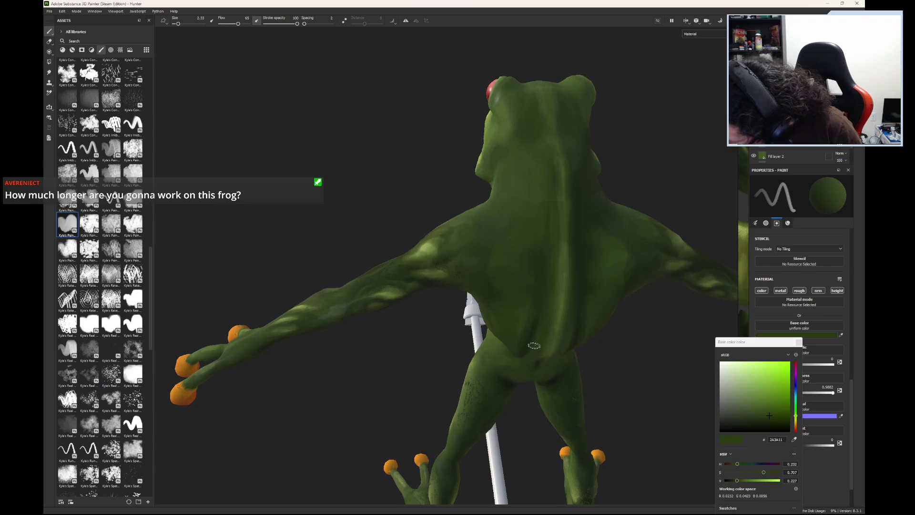
{"action": "key", "text": "p"}
{"action": "left_click", "coordinate": [535, 339]}
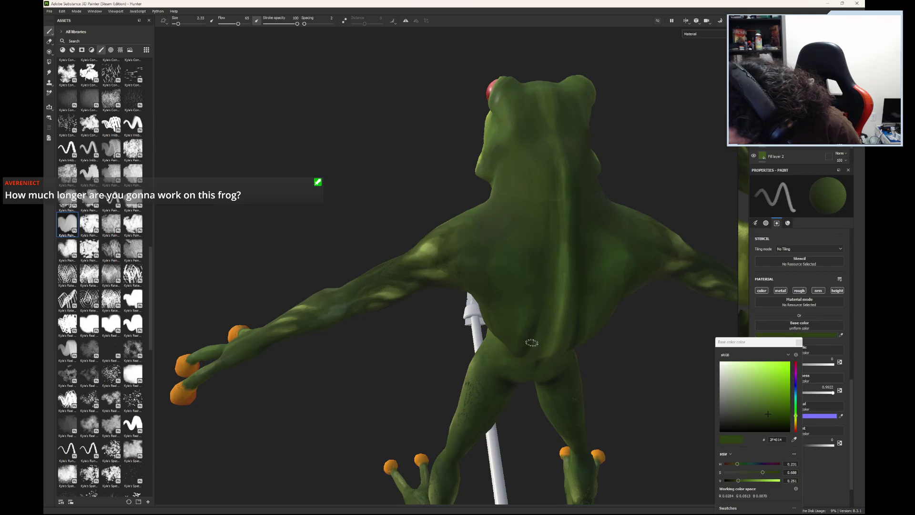
{"action": "key", "text": "p"}
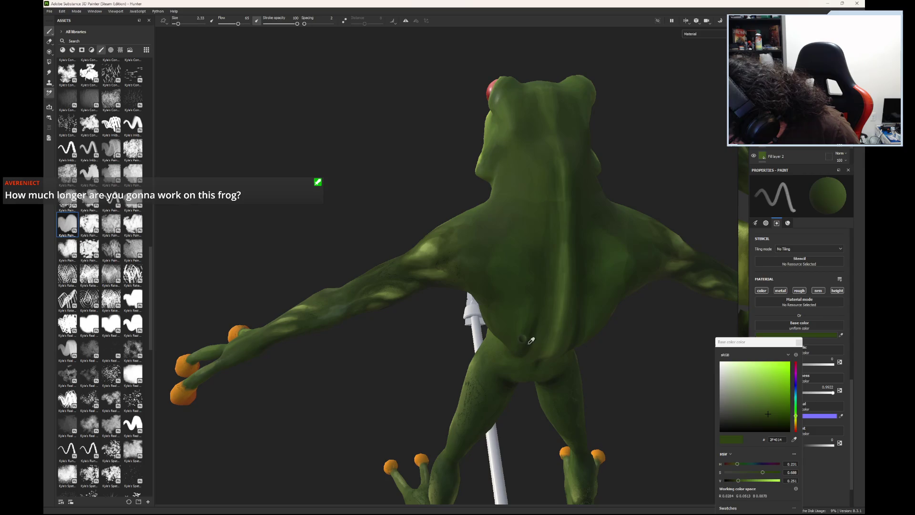
{"action": "left_click", "coordinate": [531, 342]}
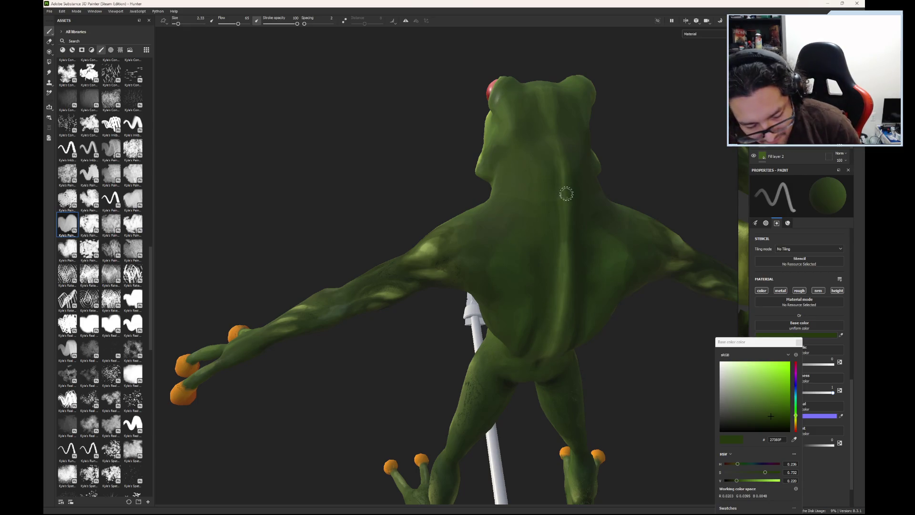
Step: Orbit and zoom out to view the whole frog facing the camera
{"action": "left_click_drag", "start_coordinate": [582, 191], "coordinate": [562, 182], "text": "alt"}
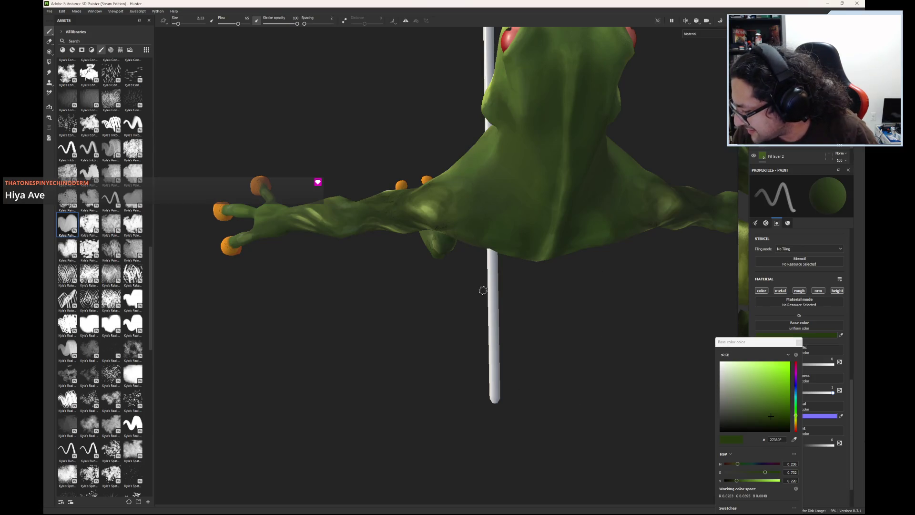
{"action": "middle_click_drag", "start_coordinate": [484, 290], "coordinate": [345, 461], "text": "alt"}
{"action": "left_click_drag", "start_coordinate": [345, 460], "coordinate": [460, 380], "text": "alt"}
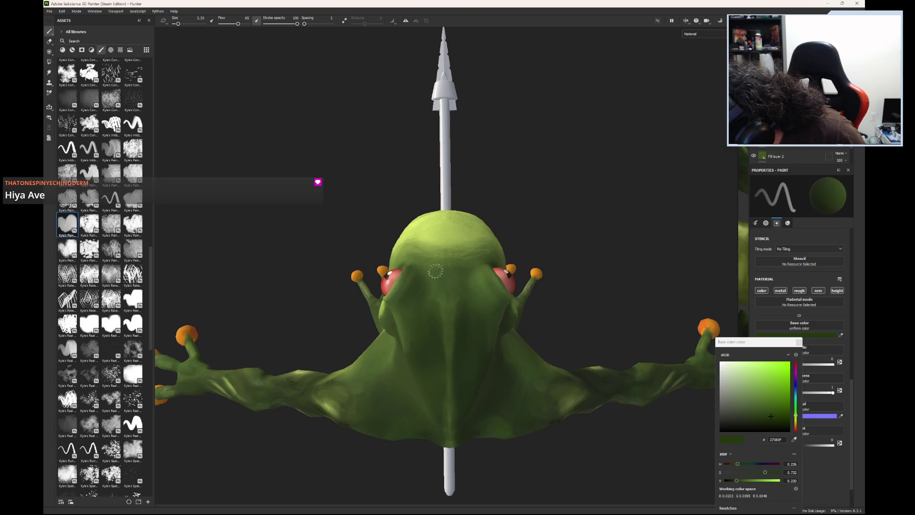
Step: Choose a lighter olive green and sample the frog's skin near the head
{"action": "left_click", "coordinate": [415, 289]}
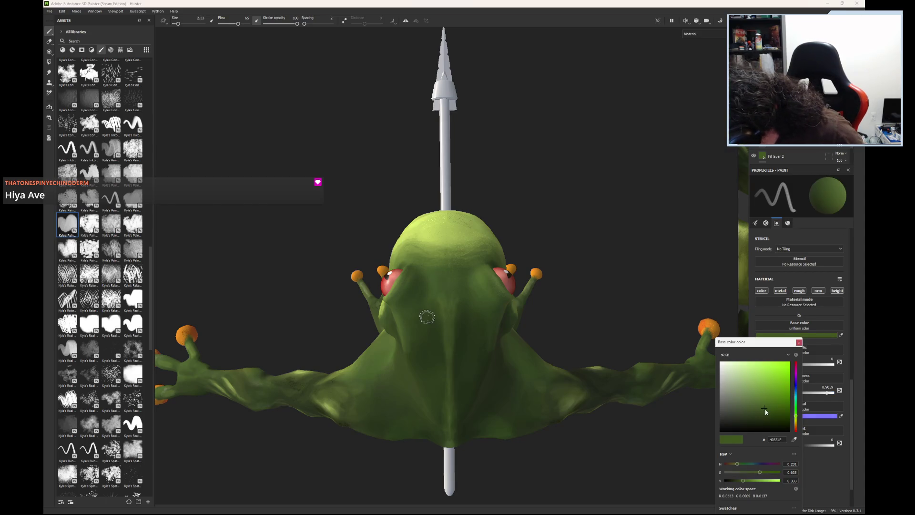
{"action": "left_click", "coordinate": [770, 412]}
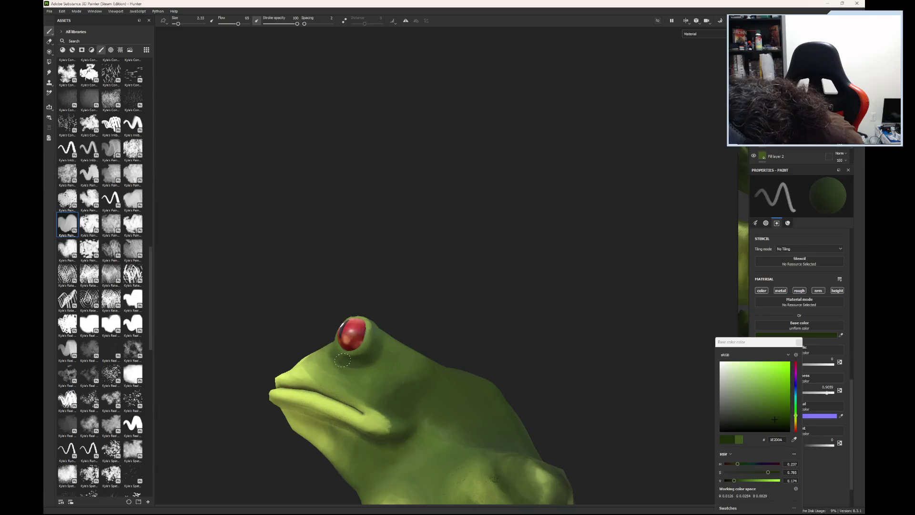
{"action": "left_click_drag", "start_coordinate": [356, 365], "coordinate": [376, 361], "text": "alt"}
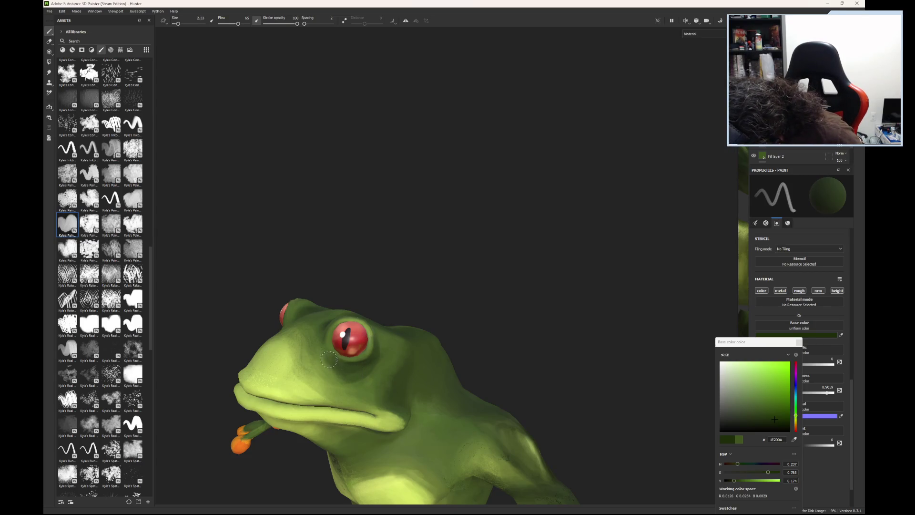
{"action": "left_click", "coordinate": [357, 376]}
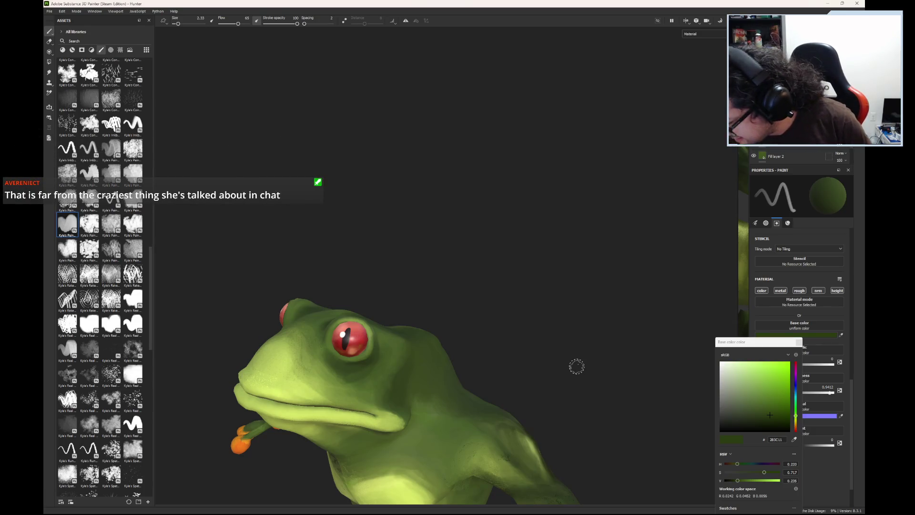
Step: Sample a green from beside the eye with the P picker for the cheek shading
{"action": "left_click_drag", "start_coordinate": [362, 372], "coordinate": [326, 347], "text": "alt"}
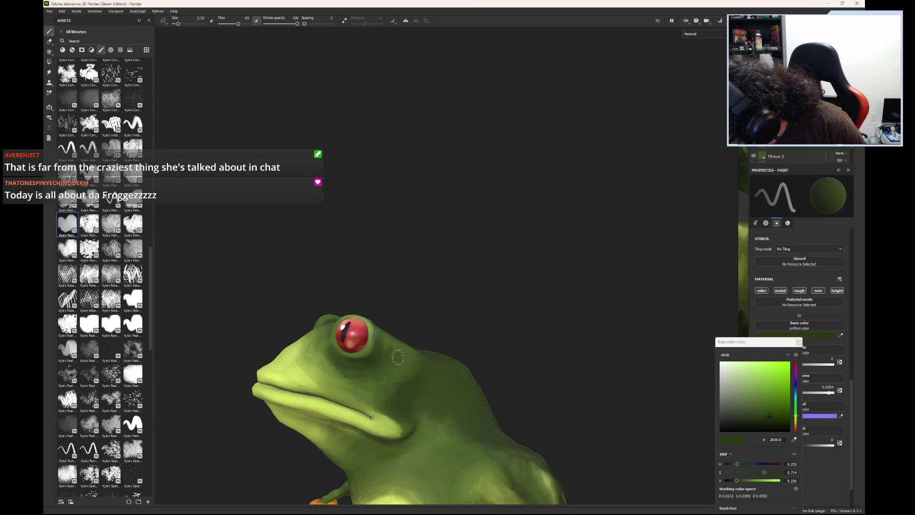
{"action": "key", "text": "p"}
{"action": "left_click", "coordinate": [378, 383]}
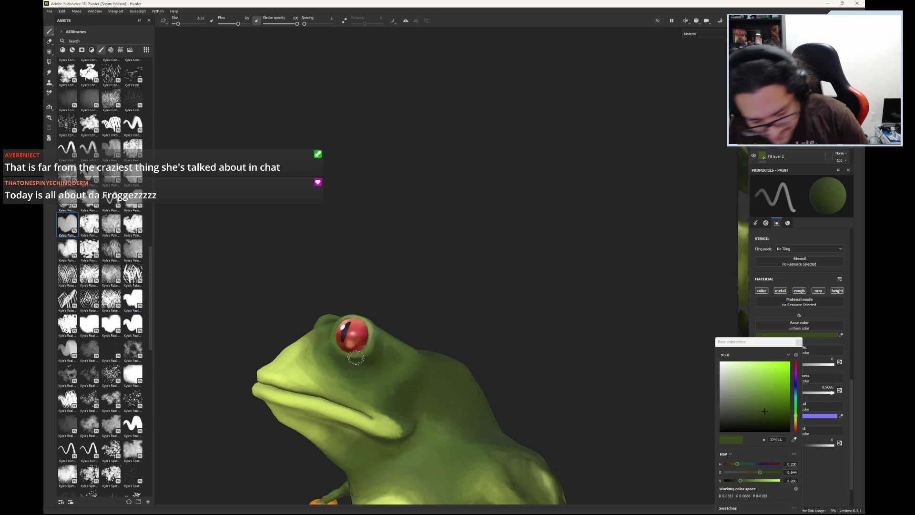
{"action": "mouse_move", "coordinate": [392, 381]}
{"action": "left_mouse_down", "text": "alt"}
{"action": "mouse_move", "coordinate": [369, 404]}
{"action": "mouse_move", "coordinate": [267, 361]}
{"action": "left_mouse_up", "text": "alt"}
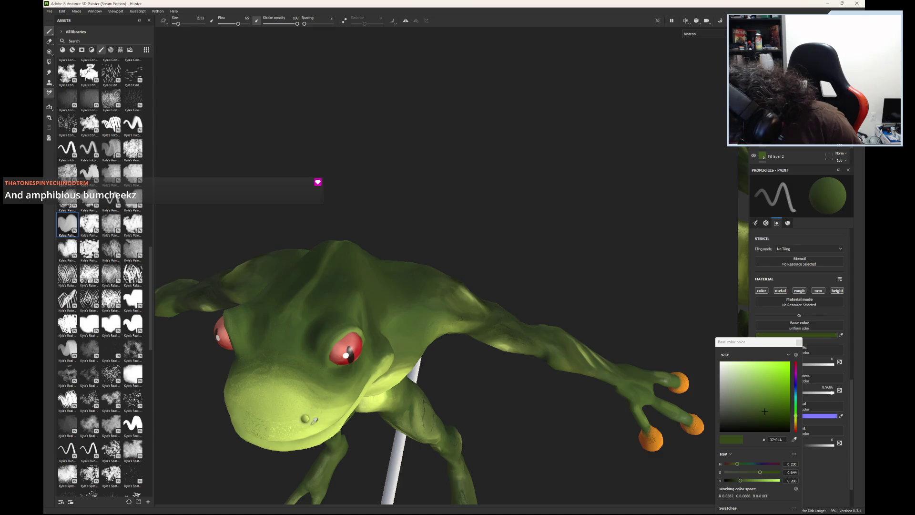
Step: Pick a pale yellow-green and shrink the brush to 0.42 for head highlights
{"action": "left_click", "coordinate": [319, 419]}
{"action": "left_click_drag", "start_coordinate": [759, 375], "coordinate": [753, 366]}
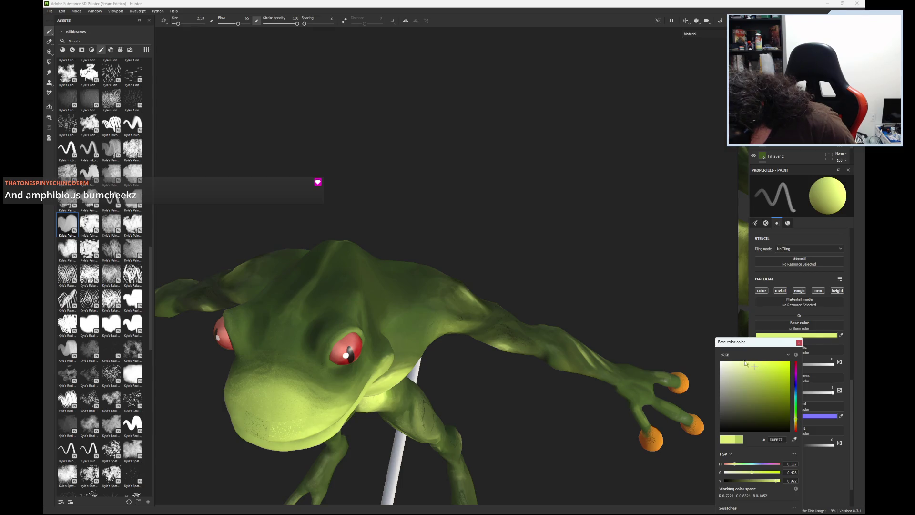
{"action": "left_click", "coordinate": [748, 366]}
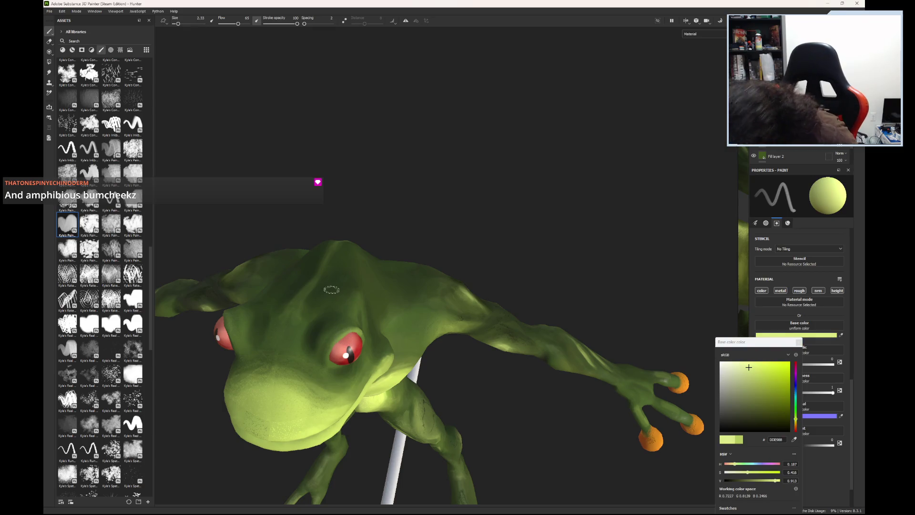
{"action": "left_click_drag", "start_coordinate": [178, 25], "coordinate": [174, 24]}
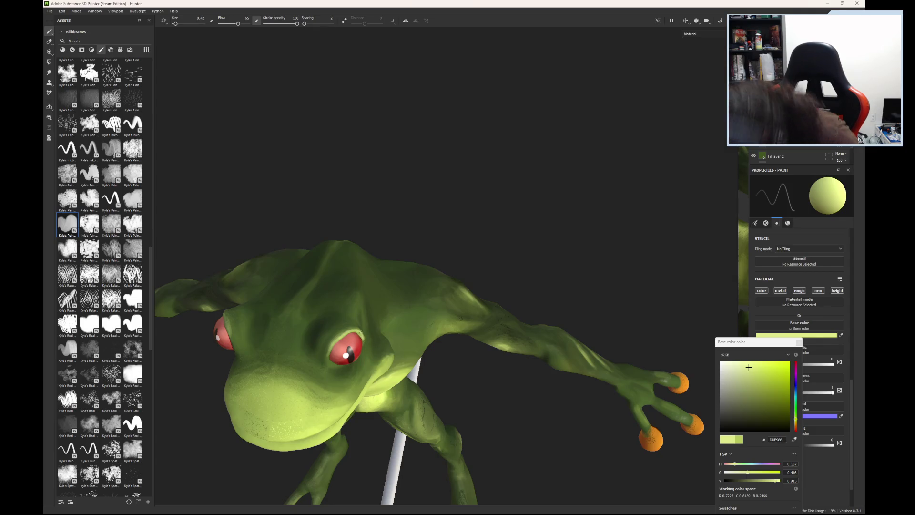
{"action": "mouse_move", "coordinate": [366, 348]}
{"action": "left_mouse_down", "text": "alt"}
{"action": "mouse_move", "coordinate": [390, 297]}
{"action": "mouse_move", "coordinate": [347, 265]}
{"action": "left_mouse_up", "text": "alt"}
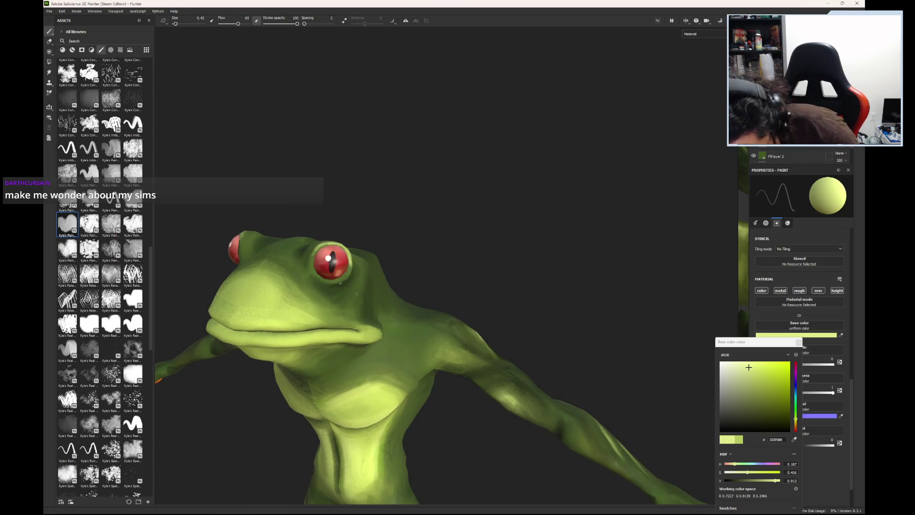
Step: Switch from the pale highlight back to a very dark green
{"action": "left_click", "coordinate": [337, 286]}
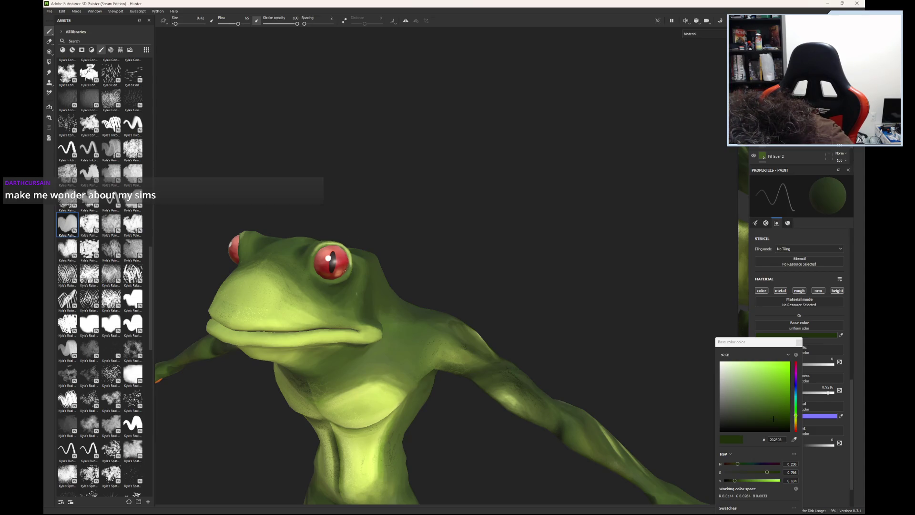
{"action": "left_click", "coordinate": [783, 423]}
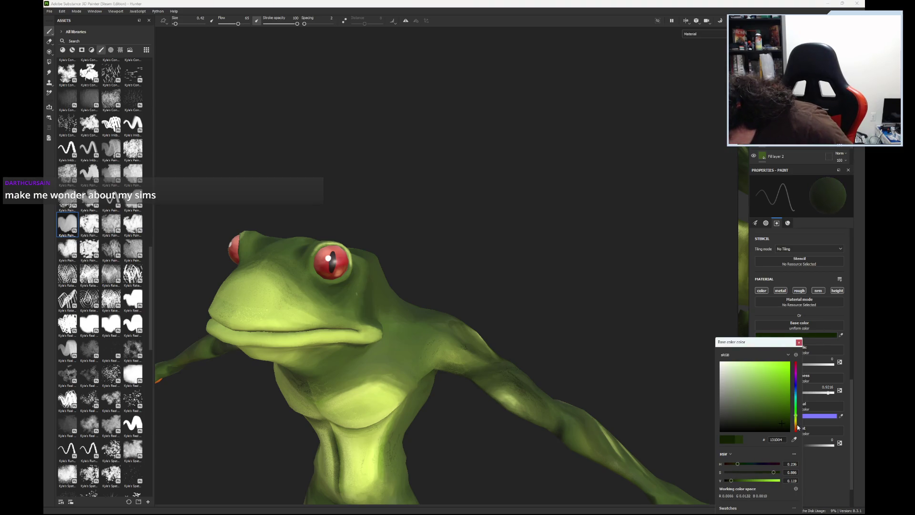
{"action": "left_click", "coordinate": [795, 418]}
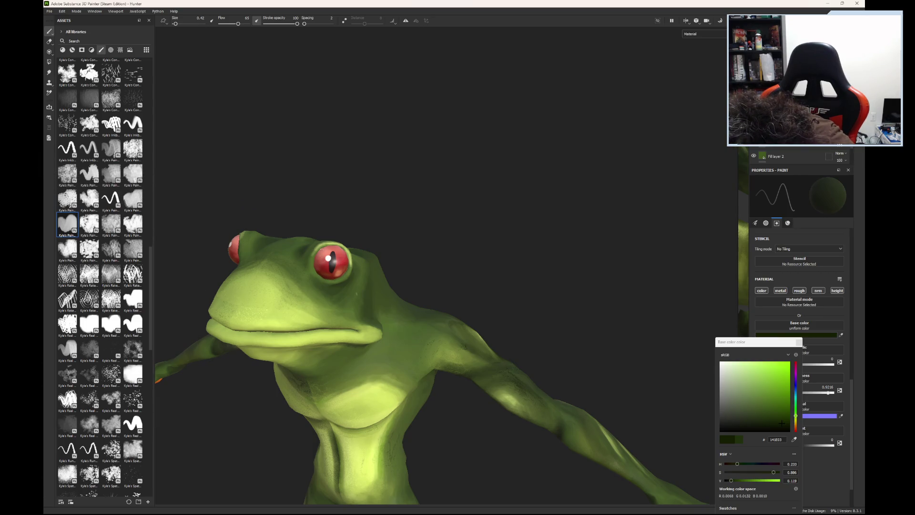
{"action": "mouse_move", "coordinate": [321, 261]}
{"action": "left_mouse_down", "text": "alt"}
{"action": "mouse_move", "coordinate": [336, 265]}
{"action": "mouse_move", "coordinate": [302, 229]}
{"action": "left_mouse_up", "text": "alt"}
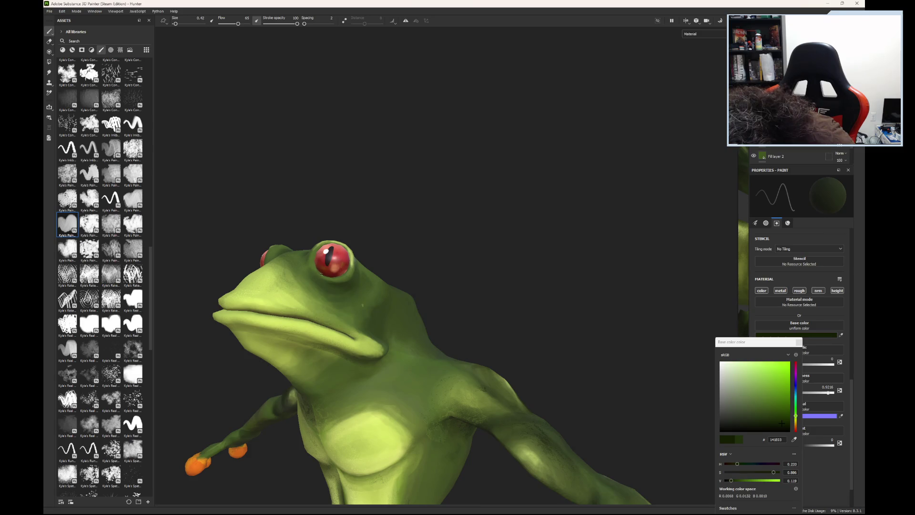
Step: Settle on a slightly darkened mid olive green for shading
{"action": "left_click_drag", "start_coordinate": [325, 271], "coordinate": [461, 490], "text": "alt"}
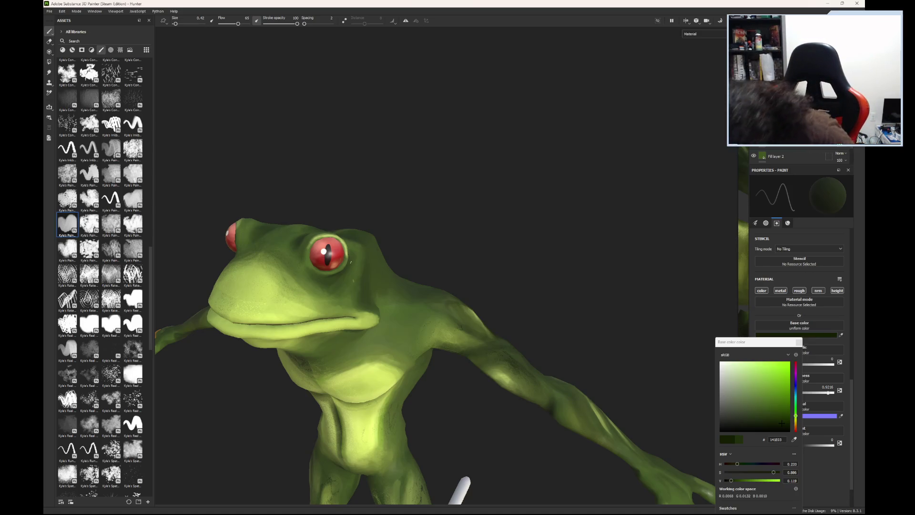
{"action": "left_click", "coordinate": [762, 405]}
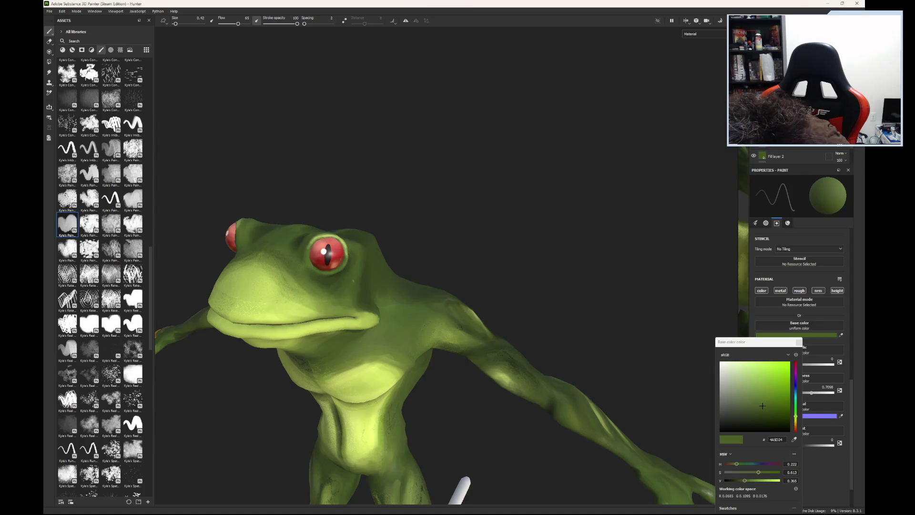
{"action": "left_click_drag", "start_coordinate": [762, 405], "coordinate": [763, 407]}
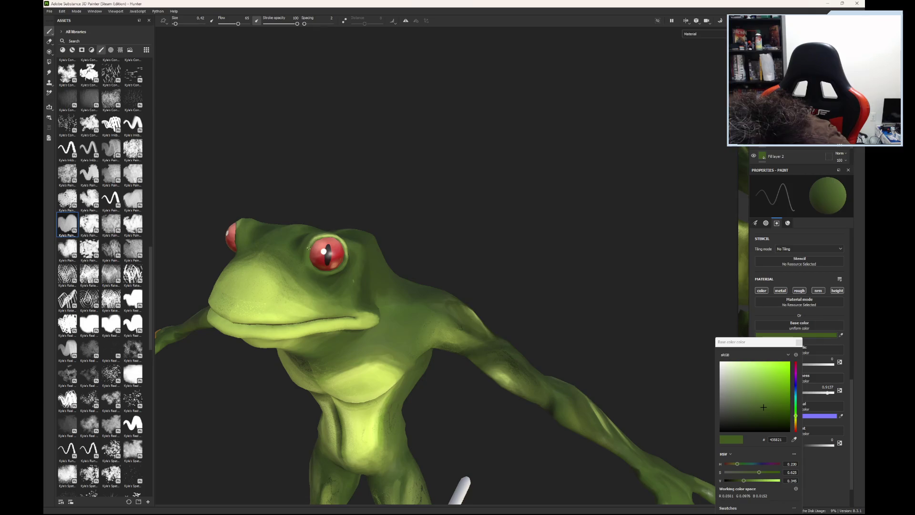
{"action": "left_click_drag", "start_coordinate": [343, 286], "coordinate": [299, 314], "text": "alt"}
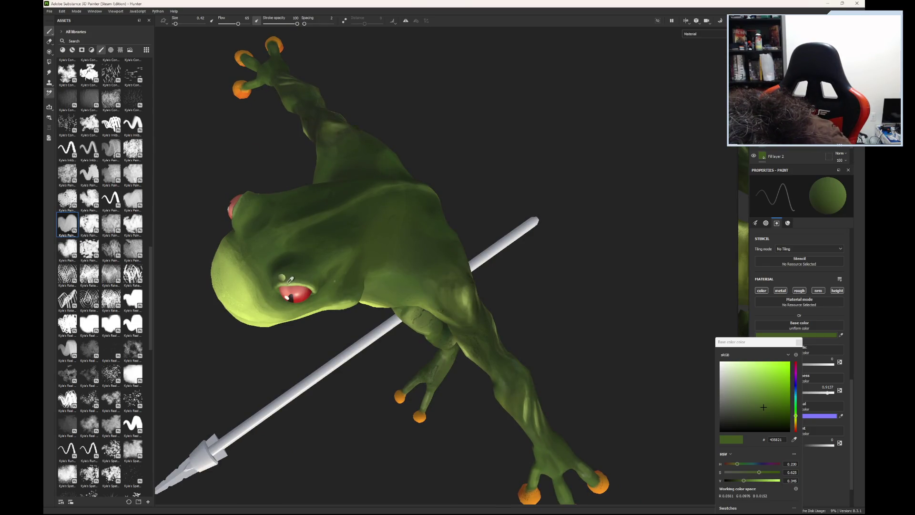
Step: Try a lighter yellow-green, then darken back to mid olive in the picker
{"action": "left_click_drag", "start_coordinate": [763, 406], "coordinate": [752, 387]}
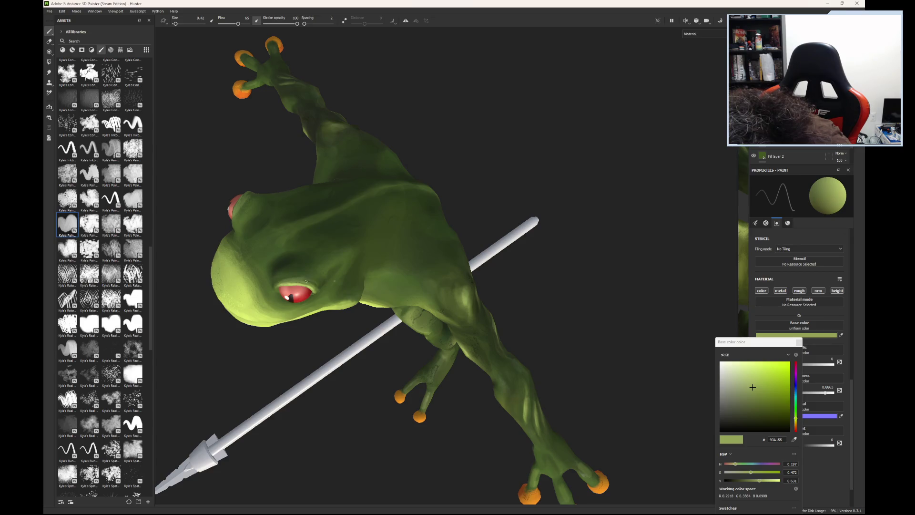
{"action": "left_click_drag", "start_coordinate": [752, 387], "coordinate": [757, 401]}
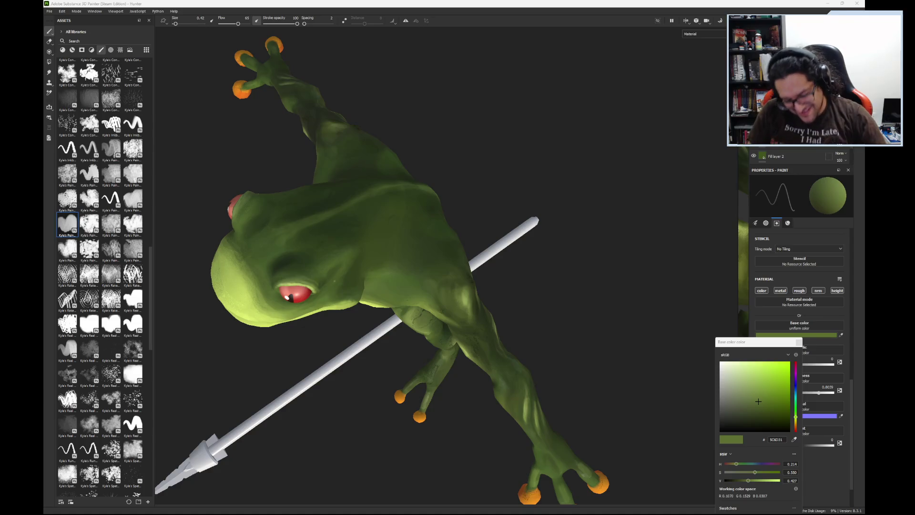
{"action": "mouse_move", "coordinate": [323, 346]}
{"action": "left_mouse_down", "text": "alt"}
{"action": "mouse_move", "coordinate": [376, 423]}
{"action": "mouse_move", "coordinate": [486, 307]}
{"action": "mouse_move", "coordinate": [577, 255]}
{"action": "mouse_move", "coordinate": [659, 282]}
{"action": "mouse_move", "coordinate": [557, 364]}
{"action": "mouse_move", "coordinate": [364, 271]}
{"action": "mouse_move", "coordinate": [270, 251]}
{"action": "mouse_move", "coordinate": [323, 300]}
{"action": "mouse_move", "coordinate": [469, 330]}
{"action": "left_mouse_up", "text": "alt"}
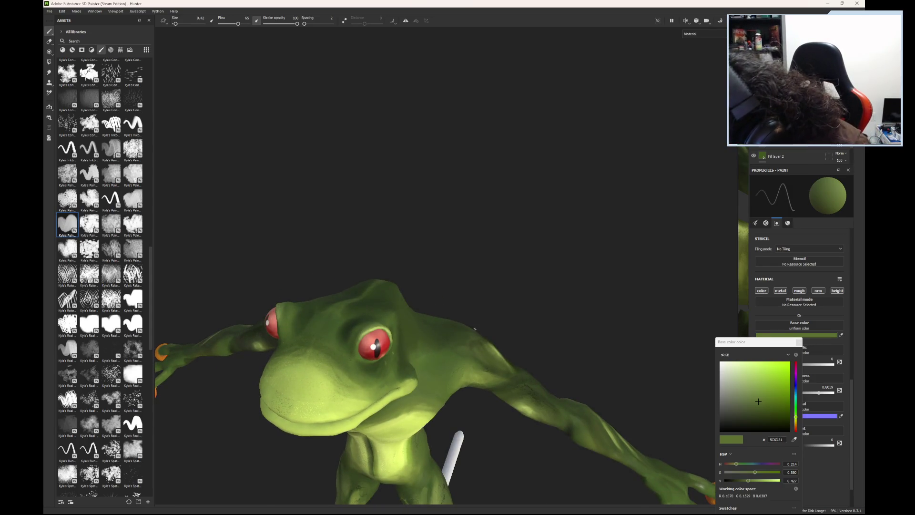
Step: Enlarge the brush and switch to a brighter green for highlights
{"action": "left_click_drag", "start_coordinate": [175, 23], "coordinate": [181, 26]}
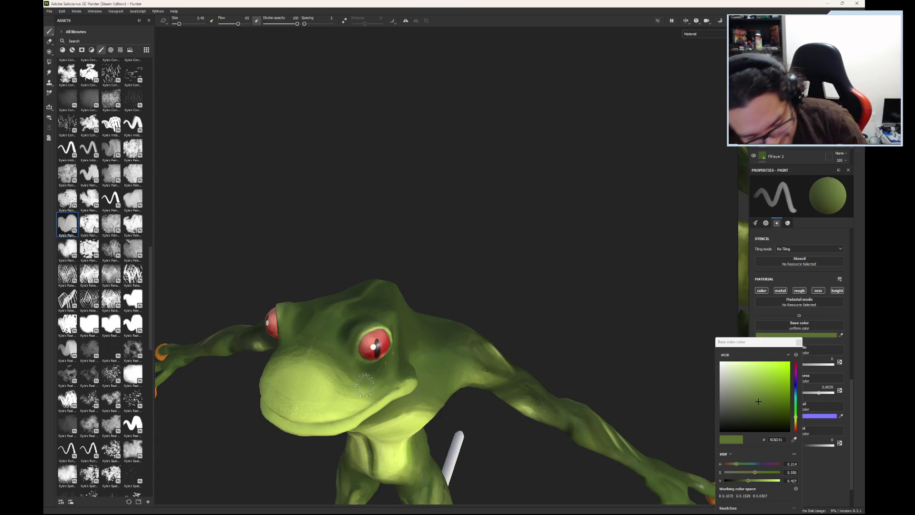
{"action": "left_click", "coordinate": [351, 383]}
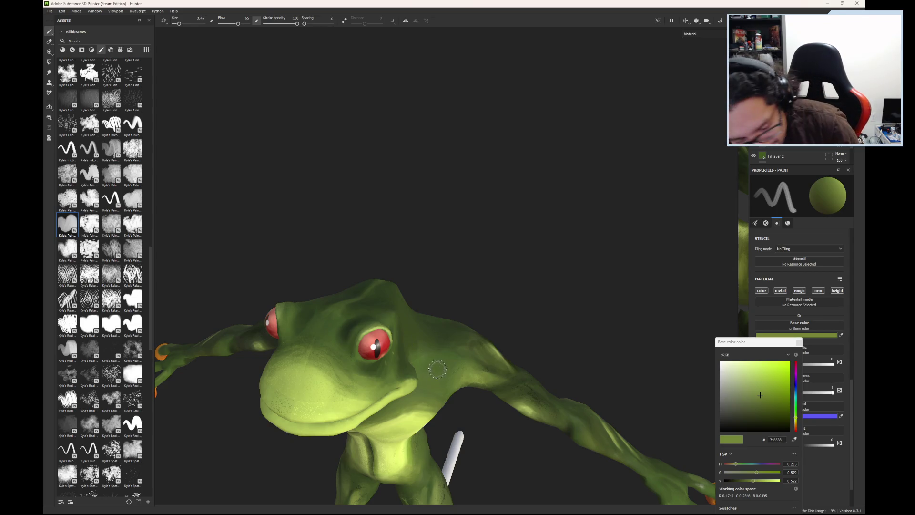
{"action": "left_click_drag", "start_coordinate": [436, 361], "coordinate": [251, 298], "text": "alt"}
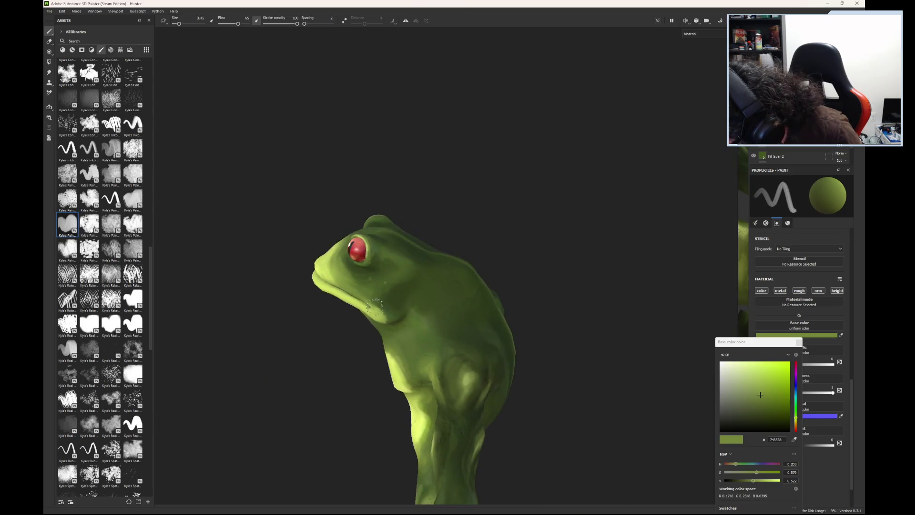
{"action": "mouse_move", "coordinate": [250, 298]}
{"action": "left_mouse_down", "text": "alt"}
{"action": "mouse_move", "coordinate": [451, 230]}
{"action": "mouse_move", "coordinate": [400, 305]}
{"action": "mouse_move", "coordinate": [404, 237]}
{"action": "mouse_move", "coordinate": [400, 288]}
{"action": "mouse_move", "coordinate": [442, 309]}
{"action": "left_mouse_up", "text": "alt"}
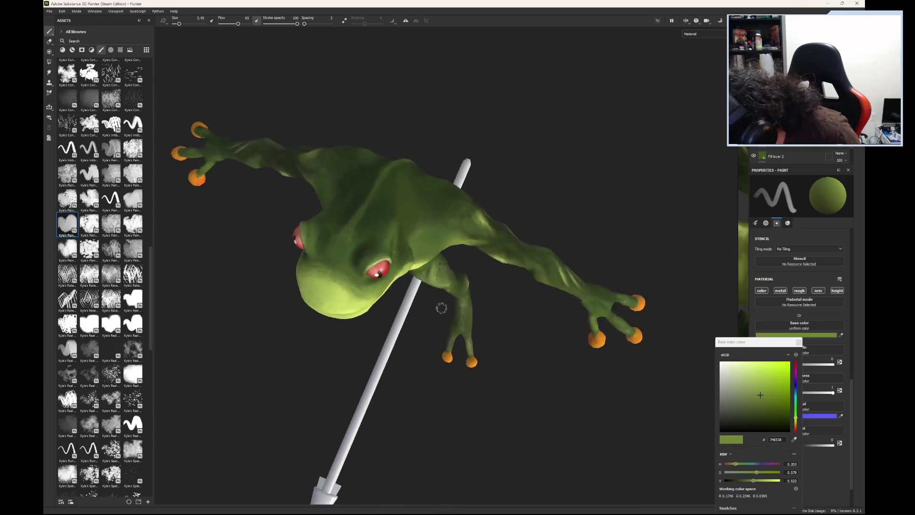
Step: Sample the dark green from the frog's cheek with the eyedropper
{"action": "left_click", "coordinate": [359, 239]}
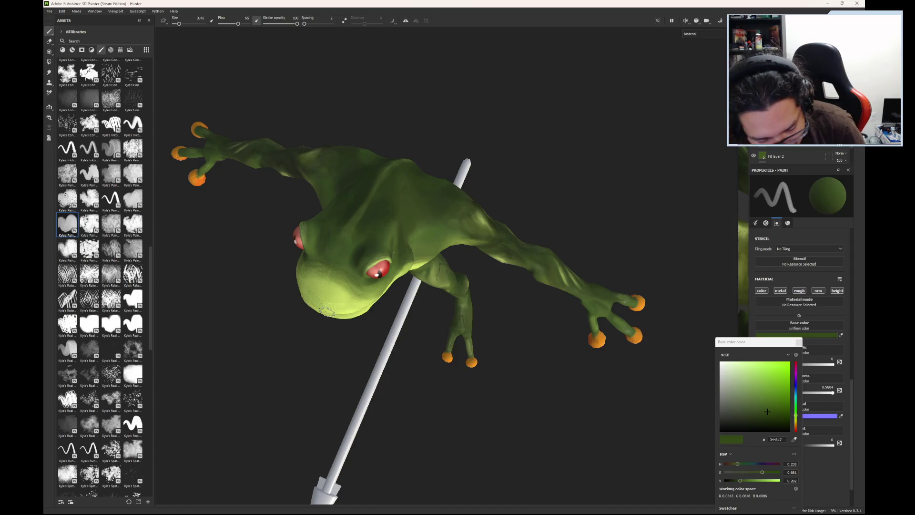
{"action": "mouse_move", "coordinate": [327, 311]}
{"action": "left_mouse_down", "text": "alt"}
{"action": "mouse_move", "coordinate": [400, 167]}
{"action": "mouse_move", "coordinate": [433, 231]}
{"action": "mouse_move", "coordinate": [378, 382]}
{"action": "mouse_move", "coordinate": [394, 283]}
{"action": "left_mouse_up", "text": "alt"}
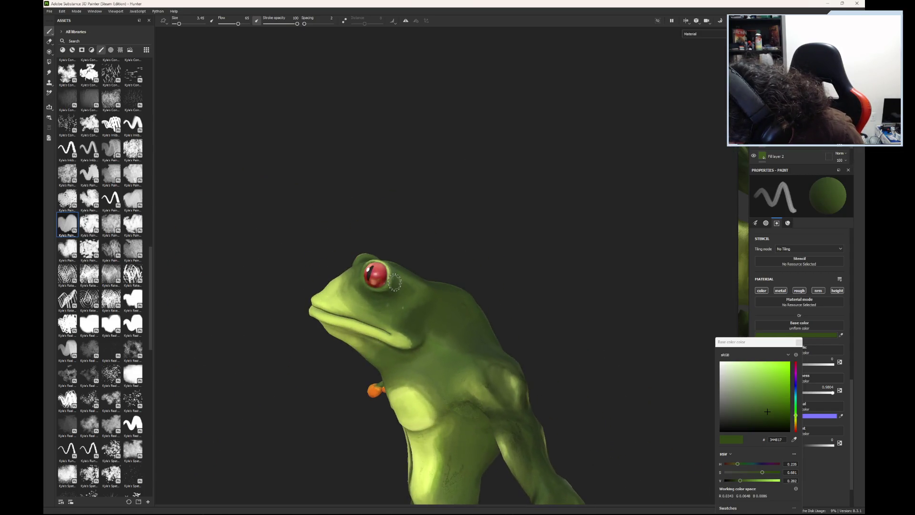
{"action": "left_click", "coordinate": [449, 327]}
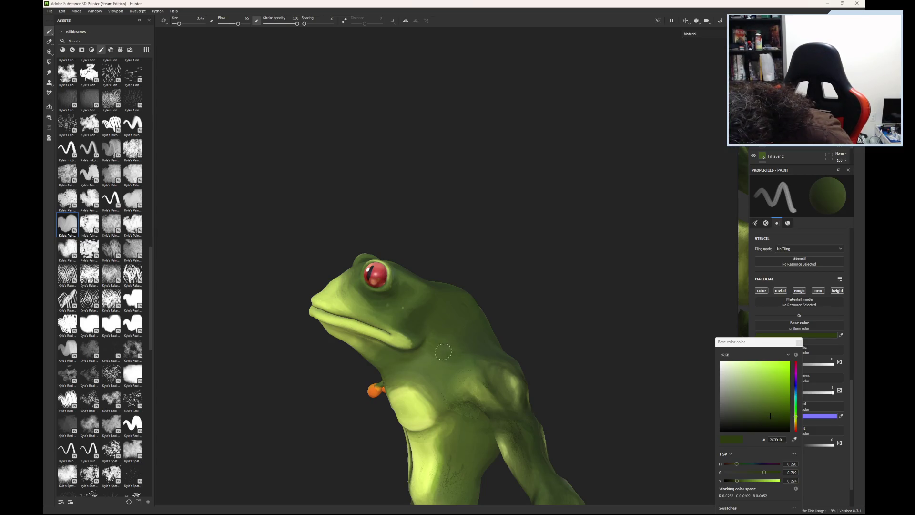
{"action": "left_click", "coordinate": [443, 366]}
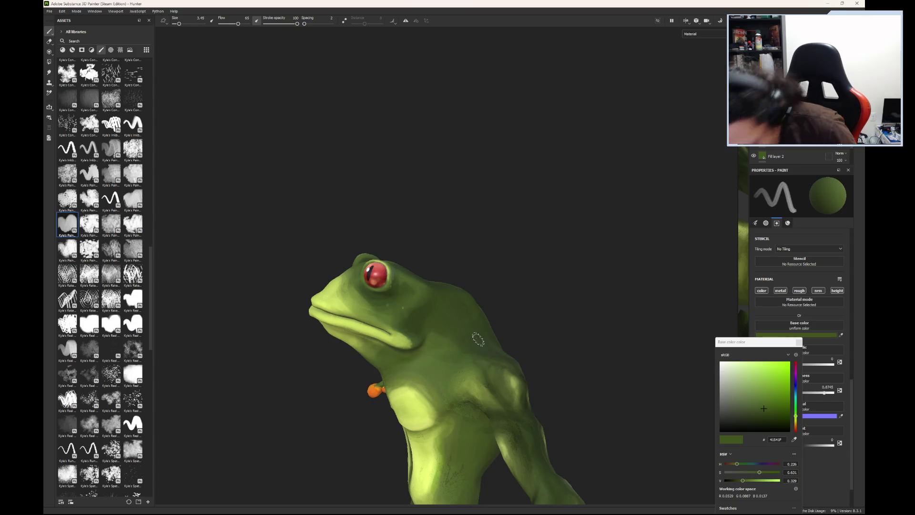
Step: Fine-tune the dark green while viewing the frog's back and shoulders
{"action": "left_click_drag", "start_coordinate": [479, 331], "coordinate": [456, 341], "text": "alt"}
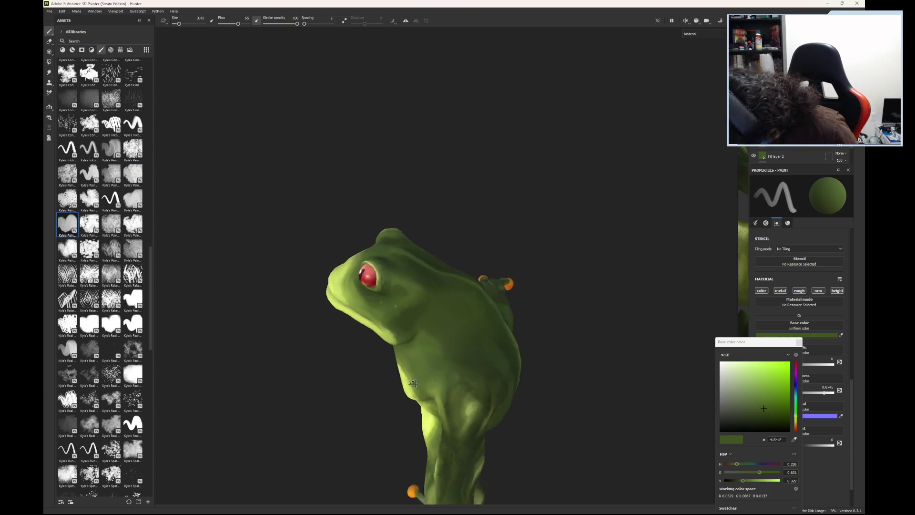
{"action": "left_click", "coordinate": [455, 351]}
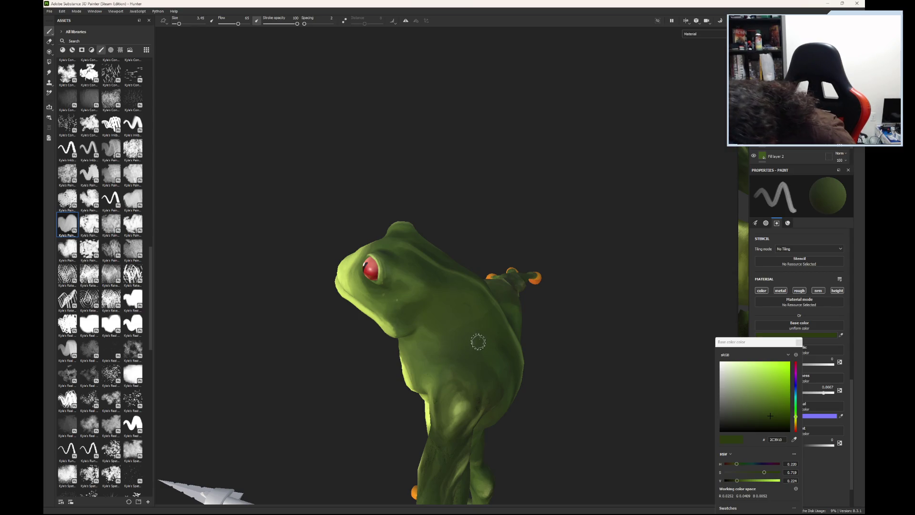
{"action": "left_click", "coordinate": [465, 326]}
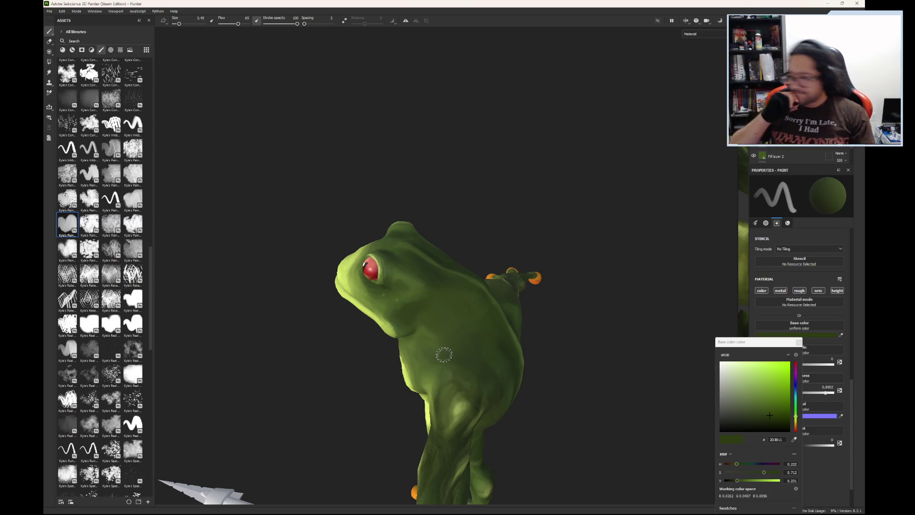
{"action": "mouse_move", "coordinate": [443, 355]}
{"action": "left_mouse_down", "text": "alt"}
{"action": "mouse_move", "coordinate": [491, 269]}
{"action": "mouse_move", "coordinate": [599, 193]}
{"action": "mouse_move", "coordinate": [616, 271]}
{"action": "mouse_move", "coordinate": [551, 295]}
{"action": "left_mouse_up", "text": "alt"}
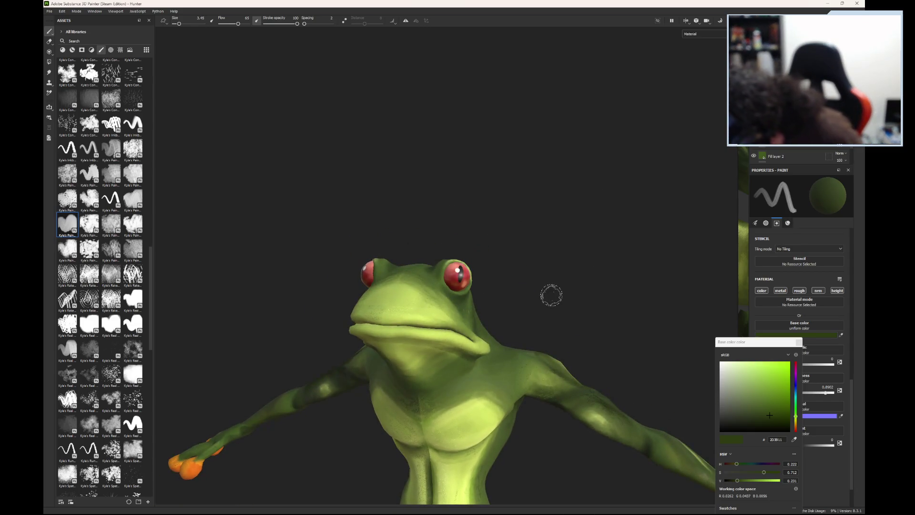
{"action": "mouse_move", "coordinate": [582, 321]}
{"action": "right_mouse_down", "text": "alt"}
{"action": "mouse_move", "coordinate": [337, 427]}
{"action": "mouse_move", "coordinate": [547, 347]}
{"action": "mouse_move", "coordinate": [323, 404]}
{"action": "right_mouse_up", "text": "alt"}
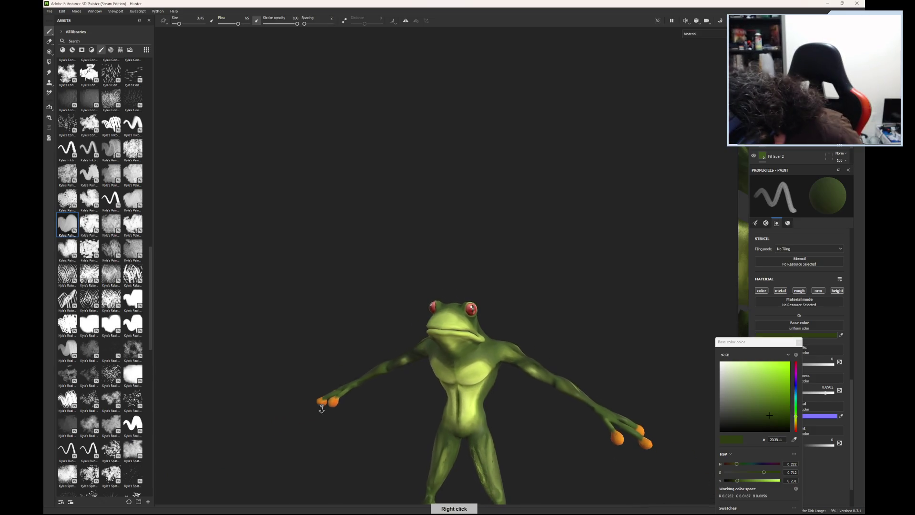
{"action": "mouse_move", "coordinate": [543, 416]}
{"action": "left_mouse_down", "text": "alt"}
{"action": "mouse_move", "coordinate": [490, 404]}
{"action": "mouse_move", "coordinate": [361, 345]}
{"action": "mouse_move", "coordinate": [498, 414]}
{"action": "mouse_move", "coordinate": [433, 473]}
{"action": "mouse_move", "coordinate": [474, 477]}
{"action": "mouse_move", "coordinate": [493, 464]}
{"action": "left_mouse_up", "text": "alt"}
{"action": "mouse_move", "coordinate": [494, 465]}
{"action": "right_mouse_down", "text": "alt"}
{"action": "mouse_move", "coordinate": [515, 416]}
{"action": "mouse_move", "coordinate": [343, 453]}
{"action": "right_mouse_up", "text": "alt"}
{"action": "mouse_move", "coordinate": [343, 453]}
{"action": "left_mouse_down", "text": "alt"}
{"action": "mouse_move", "coordinate": [482, 389]}
{"action": "mouse_move", "coordinate": [545, 418]}
{"action": "mouse_move", "coordinate": [615, 419]}
{"action": "mouse_move", "coordinate": [565, 374]}
{"action": "mouse_move", "coordinate": [550, 486]}
{"action": "mouse_move", "coordinate": [526, 433]}
{"action": "mouse_move", "coordinate": [595, 422]}
{"action": "mouse_move", "coordinate": [532, 399]}
{"action": "mouse_move", "coordinate": [486, 396]}
{"action": "left_mouse_up", "text": "alt"}
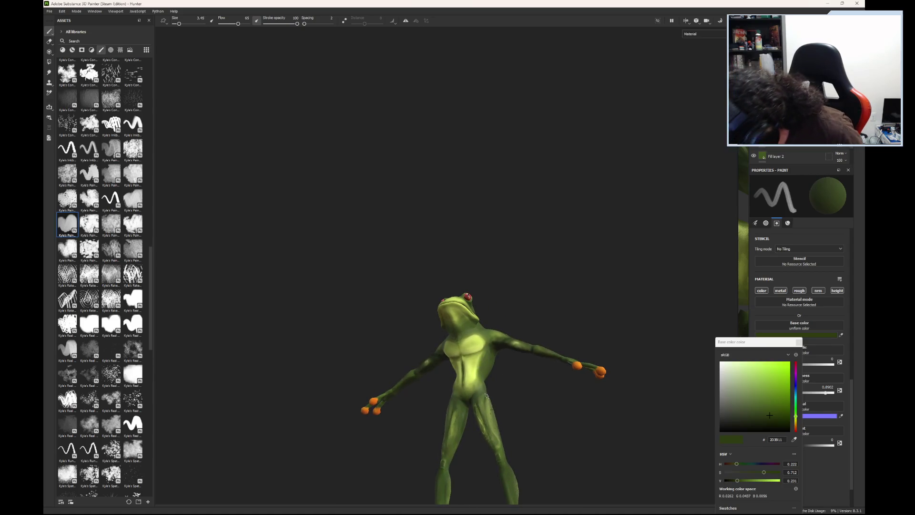
{"action": "mouse_move", "coordinate": [486, 395]}
{"action": "right_mouse_down", "text": "alt"}
{"action": "mouse_move", "coordinate": [511, 427]}
{"action": "mouse_move", "coordinate": [558, 392]}
{"action": "right_mouse_up", "text": "alt"}
{"action": "mouse_move", "coordinate": [527, 390]}
{"action": "middle_mouse_down", "text": "alt"}
{"action": "mouse_move", "coordinate": [530, 327]}
{"action": "mouse_move", "coordinate": [480, 283]}
{"action": "middle_mouse_up", "text": "alt"}
Step: Zoom onto the torso and legs and eyedrop a green from the leg as the paint colour
{"action": "mouse_move", "coordinate": [479, 283]}
{"action": "right_mouse_down", "text": "alt"}
{"action": "mouse_move", "coordinate": [545, 274]}
{"action": "mouse_move", "coordinate": [525, 279]}
{"action": "mouse_move", "coordinate": [615, 357]}
{"action": "right_mouse_up", "text": "alt"}
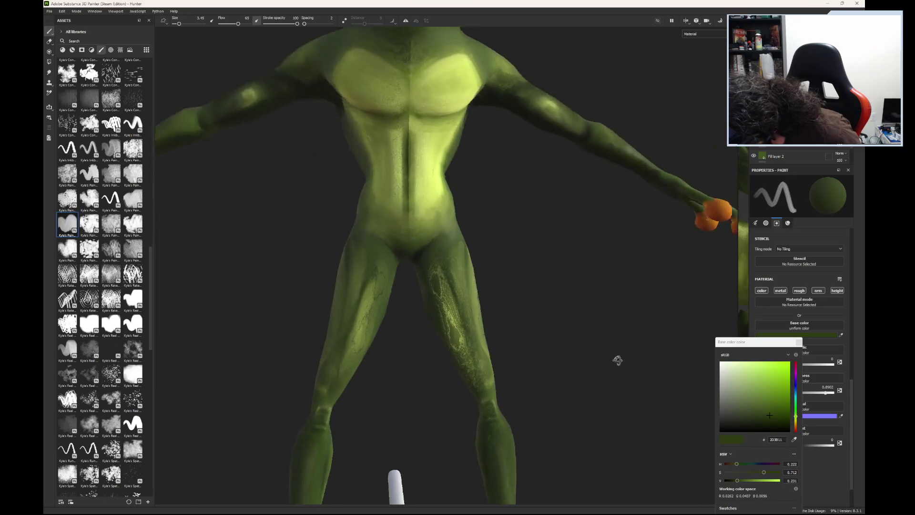
{"action": "left_click_drag", "start_coordinate": [615, 356], "coordinate": [569, 387], "text": "alt"}
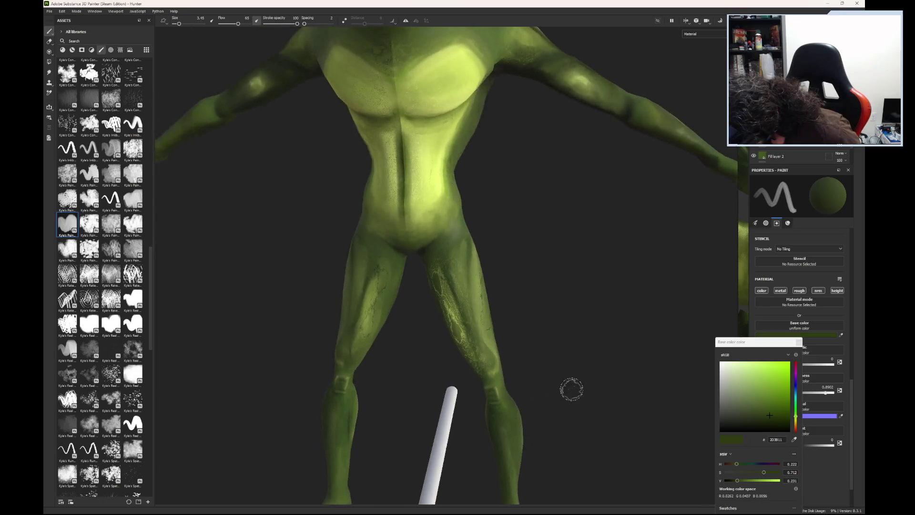
{"action": "left_click", "coordinate": [469, 256]}
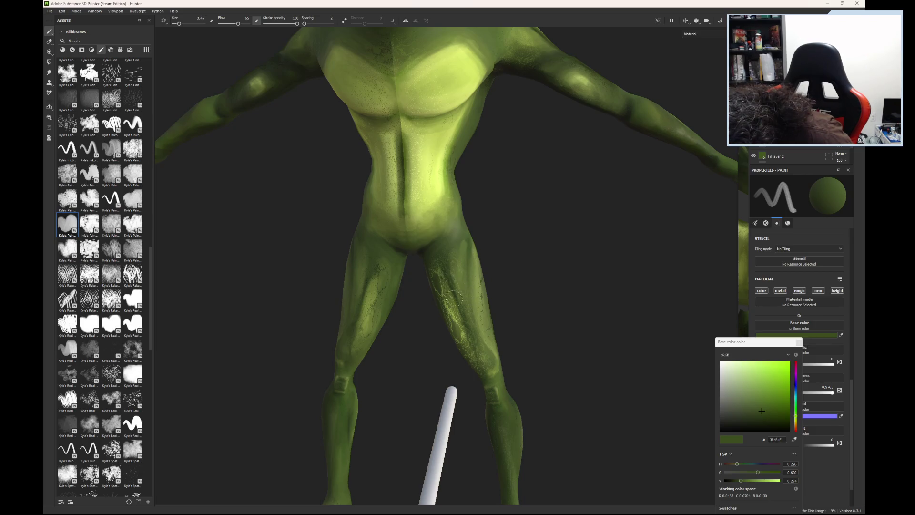
{"action": "left_click", "coordinate": [457, 265]}
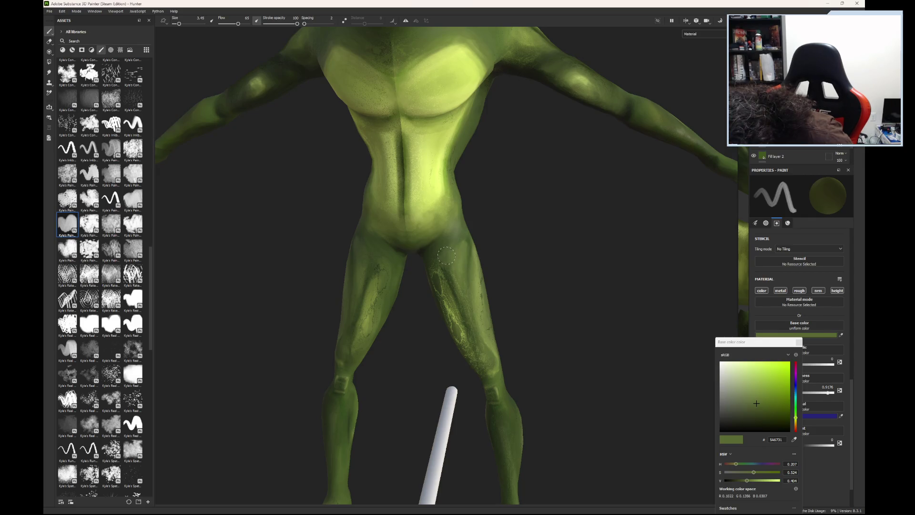
{"action": "left_click", "coordinate": [453, 245]}
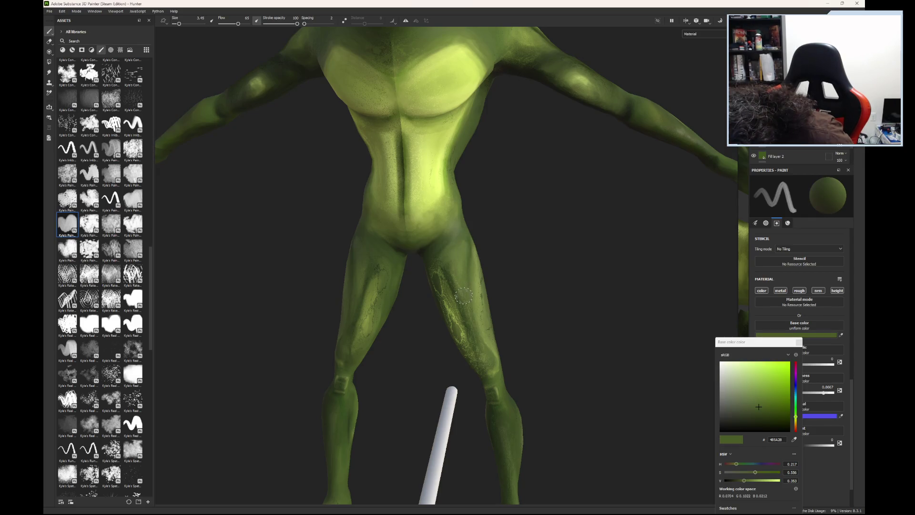
Step: Sample a mid green from the leg and paint dark olive speckles across the thigh
{"action": "mouse_move", "coordinate": [459, 307]}
{"action": "left_mouse_down", "text": "alt"}
{"action": "mouse_move", "coordinate": [560, 220]}
{"action": "mouse_move", "coordinate": [527, 240]}
{"action": "left_mouse_up", "text": "alt"}
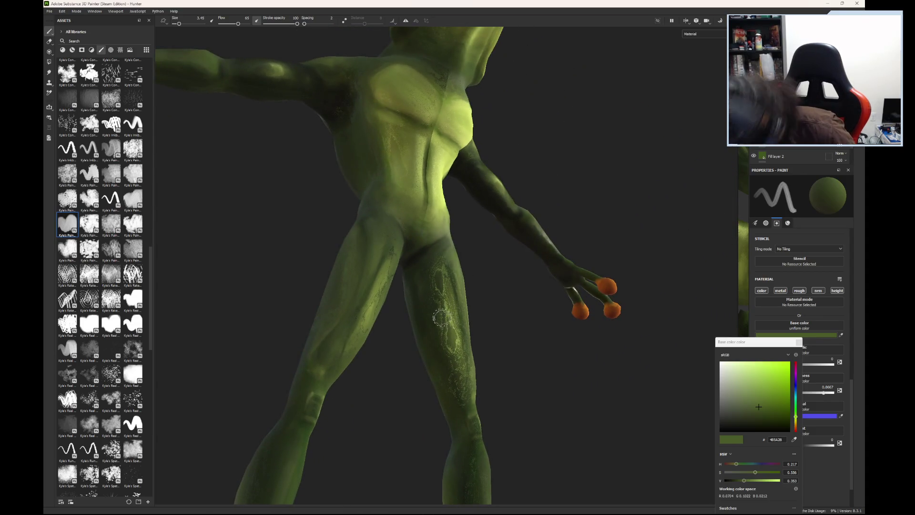
{"action": "left_click", "coordinate": [449, 360]}
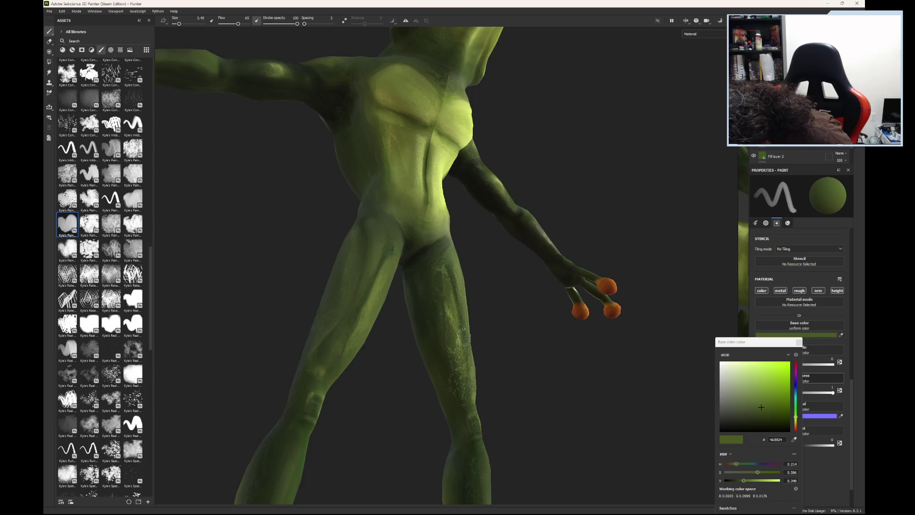
{"action": "mouse_move", "coordinate": [502, 343]}
{"action": "left_mouse_down", "text": "alt"}
{"action": "mouse_move", "coordinate": [438, 354]}
{"action": "mouse_move", "coordinate": [458, 347]}
{"action": "left_mouse_up", "text": "alt"}
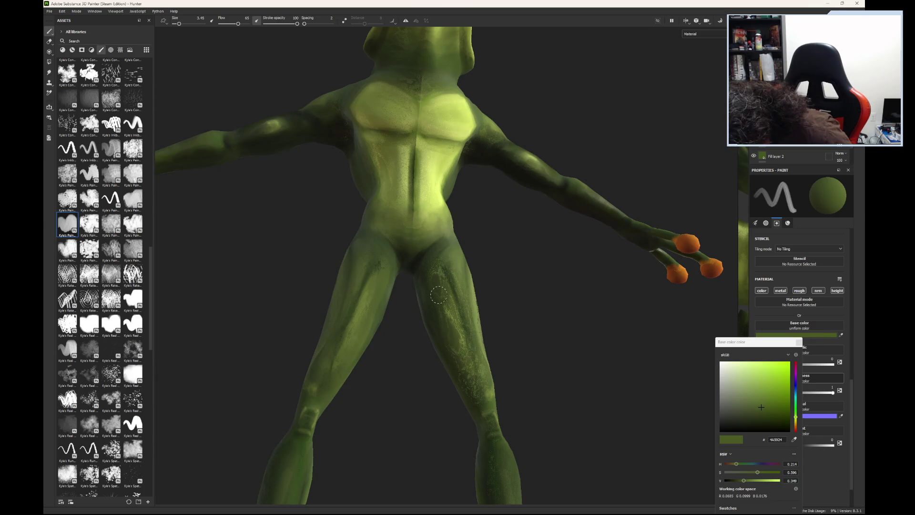
{"action": "mouse_move", "coordinate": [541, 344]}
{"action": "left_mouse_down", "text": "alt"}
{"action": "mouse_move", "coordinate": [474, 403]}
{"action": "mouse_move", "coordinate": [388, 429]}
{"action": "mouse_move", "coordinate": [370, 415]}
{"action": "mouse_move", "coordinate": [333, 430]}
{"action": "mouse_move", "coordinate": [340, 425]}
{"action": "left_mouse_up", "text": "alt"}
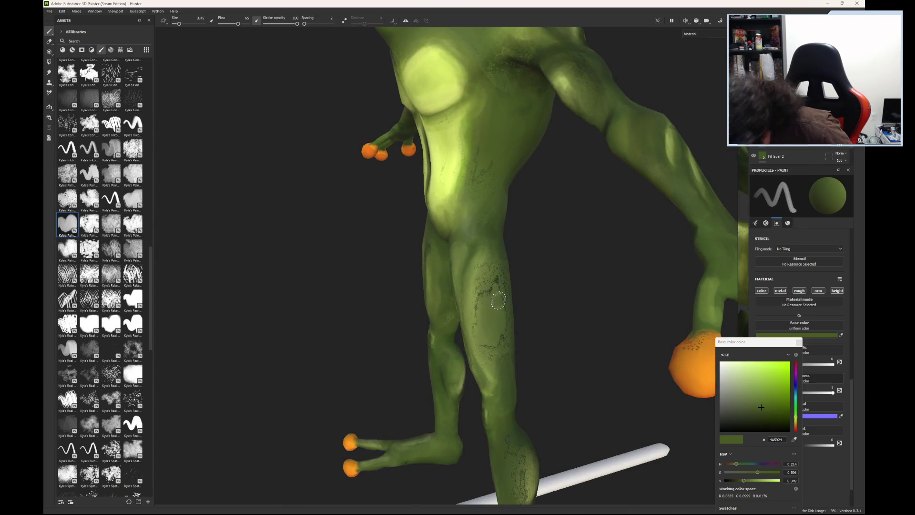
Step: Vary the paint between brighter and darker olive greens and dab them onto the front leg
{"action": "left_click", "coordinate": [823, 393]}
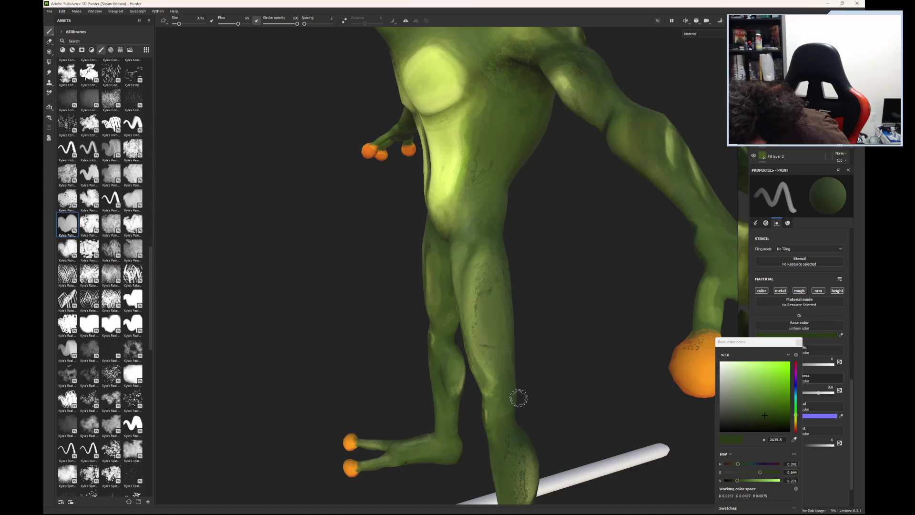
{"action": "left_click", "coordinate": [767, 412]}
{"action": "left_click_drag", "start_coordinate": [766, 412], "coordinate": [764, 403]}
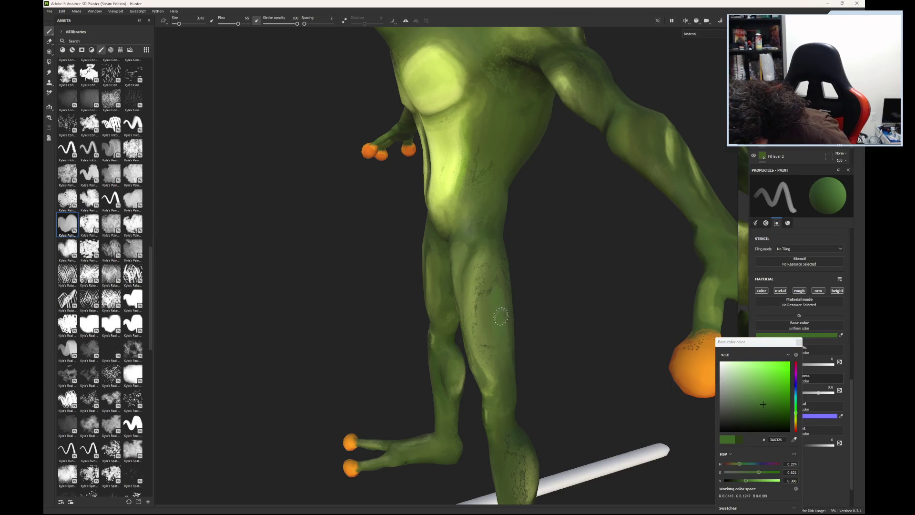
{"action": "left_click", "coordinate": [489, 308]}
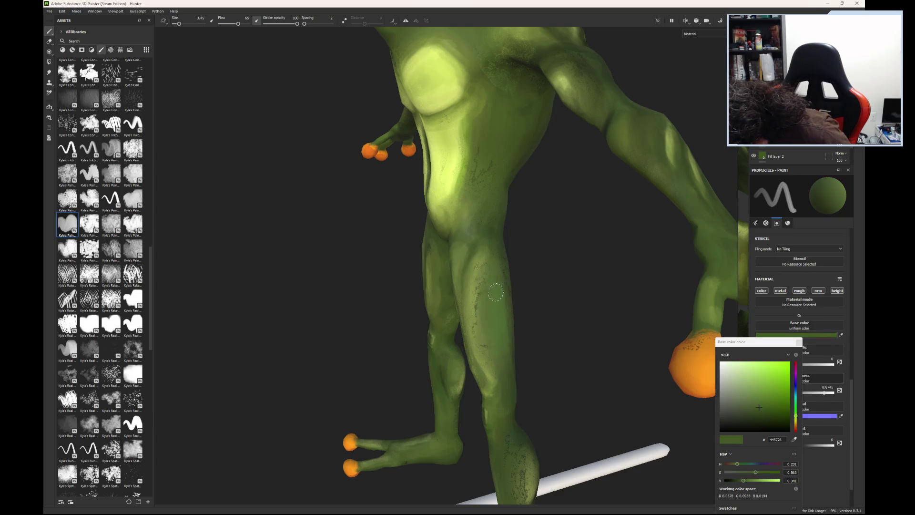
{"action": "left_click", "coordinate": [501, 266]}
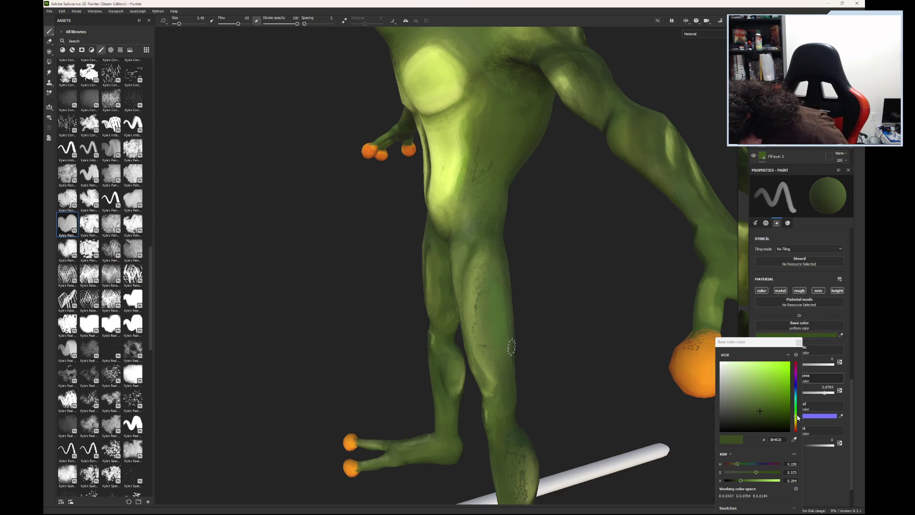
{"action": "left_click_drag", "start_coordinate": [762, 412], "coordinate": [767, 406]}
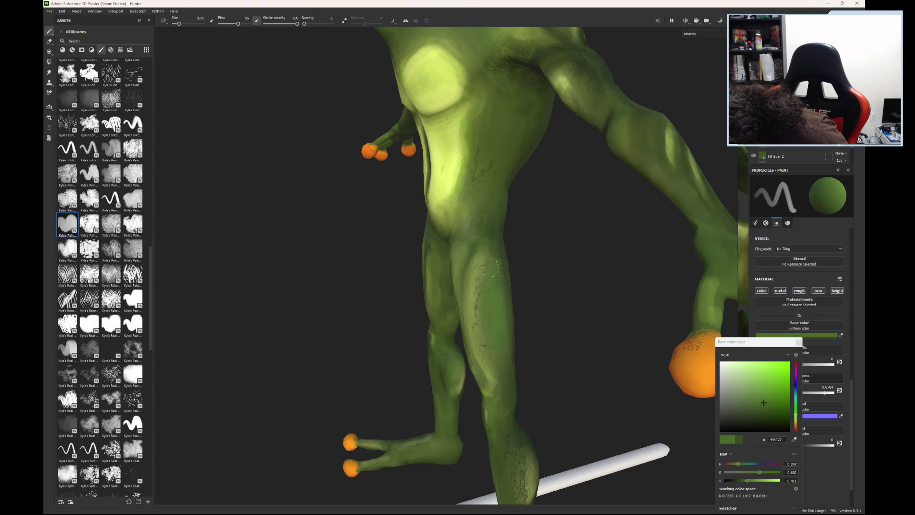
{"action": "left_click", "coordinate": [503, 285]}
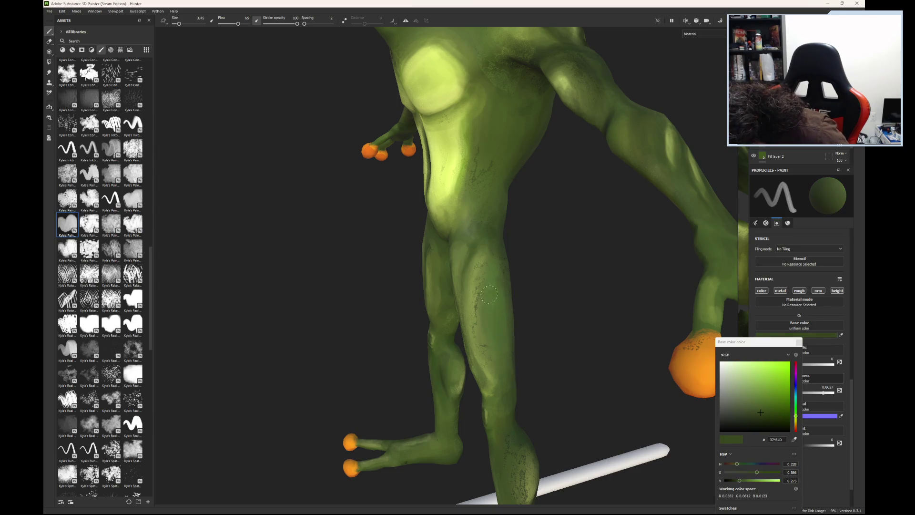
Step: Eyedrop several greens straight from the frog's skin and leg with the P picker shortcut
{"action": "key", "text": "p"}
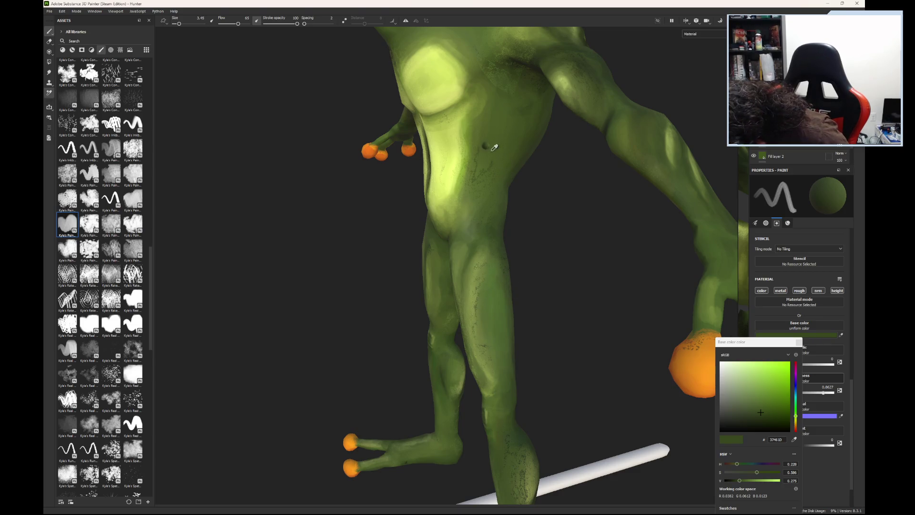
{"action": "left_click", "coordinate": [496, 147]}
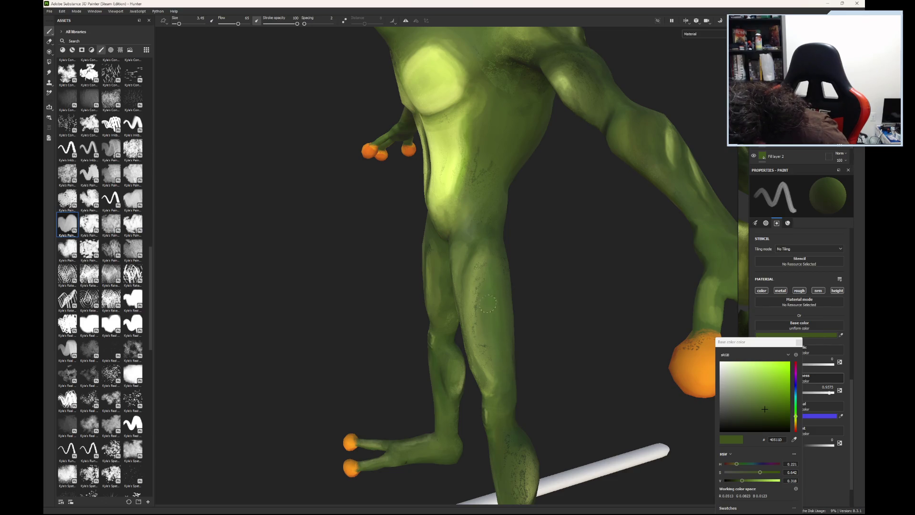
{"action": "key", "text": "p"}
{"action": "left_click", "coordinate": [480, 323]}
{"action": "key", "text": "p"}
{"action": "left_click", "coordinate": [487, 325]}
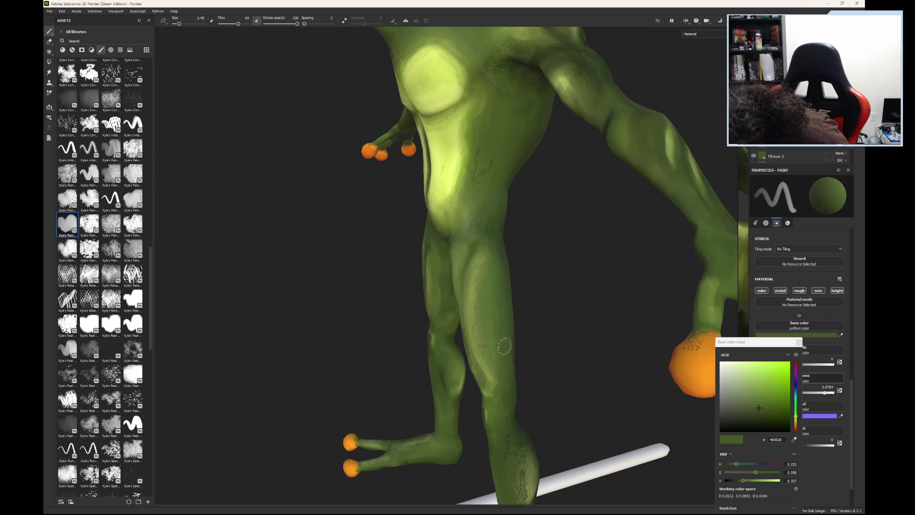
{"action": "mouse_move", "coordinate": [486, 333]}
{"action": "left_mouse_down", "text": "alt"}
{"action": "mouse_move", "coordinate": [474, 324]}
{"action": "mouse_move", "coordinate": [621, 272]}
{"action": "left_mouse_up", "text": "alt"}
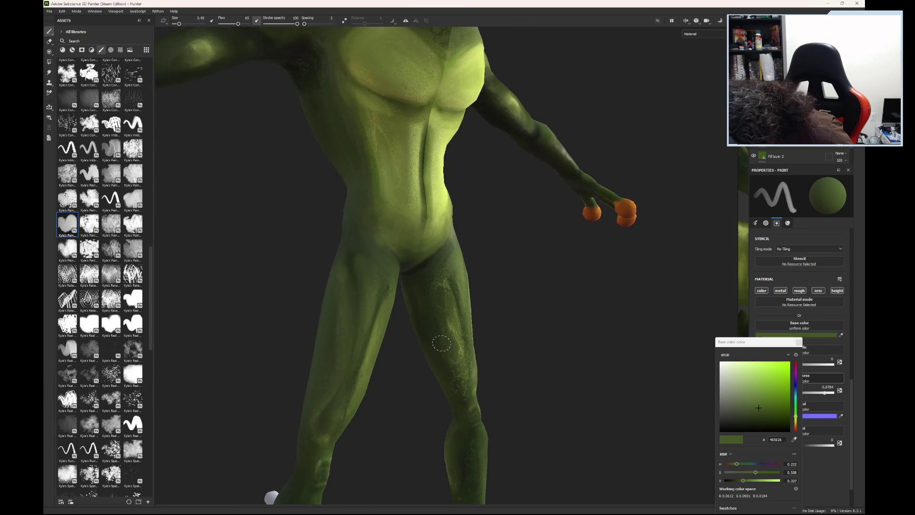
Step: Paint a lighter textured band down the right leg, then orbit in on the feet and toes
{"action": "left_click_drag", "start_coordinate": [445, 344], "coordinate": [434, 329], "text": "alt"}
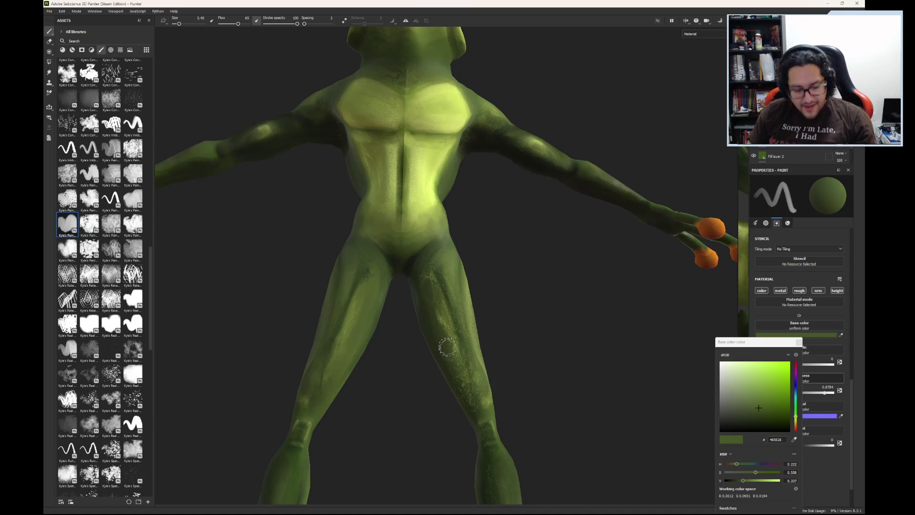
{"action": "left_click_drag", "start_coordinate": [476, 250], "coordinate": [463, 363]}
{"action": "mouse_move", "coordinate": [543, 303]}
{"action": "left_mouse_down", "text": "alt"}
{"action": "mouse_move", "coordinate": [450, 403]}
{"action": "mouse_move", "coordinate": [282, 333]}
{"action": "mouse_move", "coordinate": [276, 259]}
{"action": "mouse_move", "coordinate": [398, 388]}
{"action": "mouse_move", "coordinate": [476, 244]}
{"action": "left_mouse_up", "text": "alt"}
{"action": "mouse_move", "coordinate": [534, 277]}
{"action": "left_mouse_down", "text": "alt"}
{"action": "mouse_move", "coordinate": [495, 304]}
{"action": "mouse_move", "coordinate": [482, 352]}
{"action": "left_mouse_up", "text": "alt"}
{"action": "mouse_move", "coordinate": [527, 390]}
{"action": "left_mouse_down", "text": "alt"}
{"action": "mouse_move", "coordinate": [610, 369]}
{"action": "mouse_move", "coordinate": [627, 341]}
{"action": "mouse_move", "coordinate": [541, 287]}
{"action": "mouse_move", "coordinate": [536, 321]}
{"action": "mouse_move", "coordinate": [465, 367]}
{"action": "mouse_move", "coordinate": [488, 421]}
{"action": "mouse_move", "coordinate": [368, 374]}
{"action": "mouse_move", "coordinate": [430, 386]}
{"action": "left_mouse_up", "text": "alt"}
{"action": "scroll", "coordinate": [491, 356], "scroll_direction": "up", "scroll_amount": 3}
Step: Sample the toe pads' orange, shrink the brush size, then resample the hand's olive green
{"action": "mouse_move", "coordinate": [491, 355]}
{"action": "left_mouse_down", "text": "alt"}
{"action": "mouse_move", "coordinate": [501, 317]}
{"action": "mouse_move", "coordinate": [422, 407]}
{"action": "left_mouse_up", "text": "alt"}
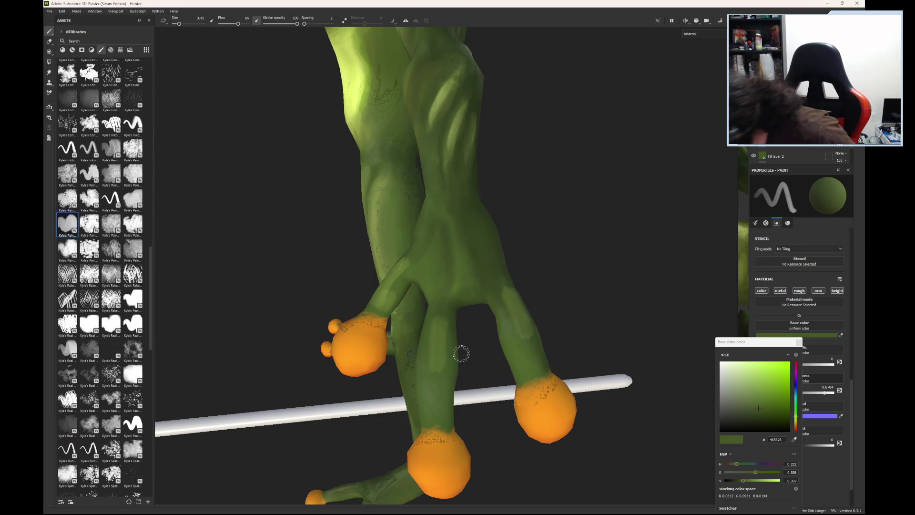
{"action": "left_click", "coordinate": [550, 409]}
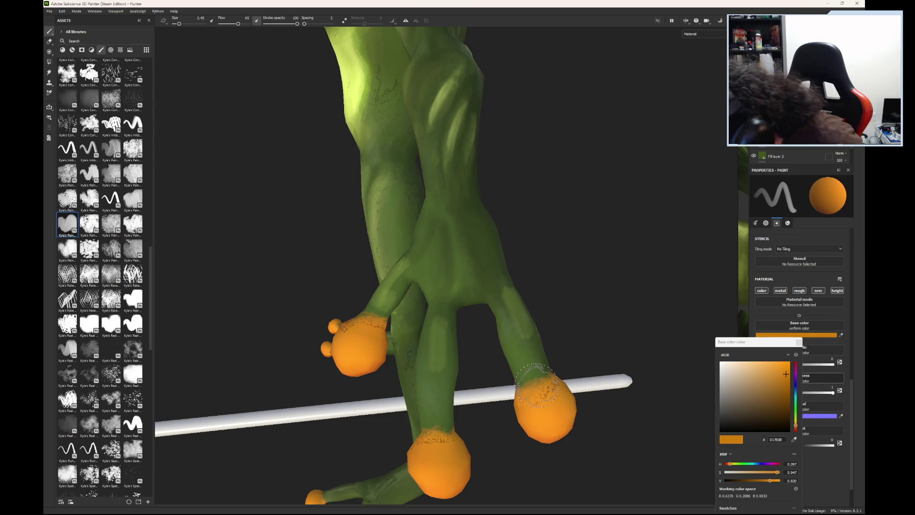
{"action": "left_click_drag", "start_coordinate": [179, 23], "coordinate": [178, 23]}
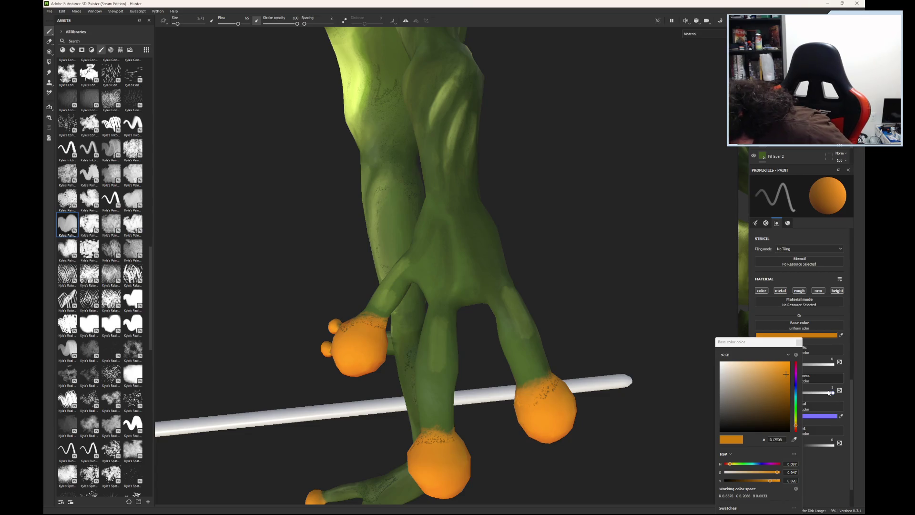
{"action": "left_click", "coordinate": [528, 326]}
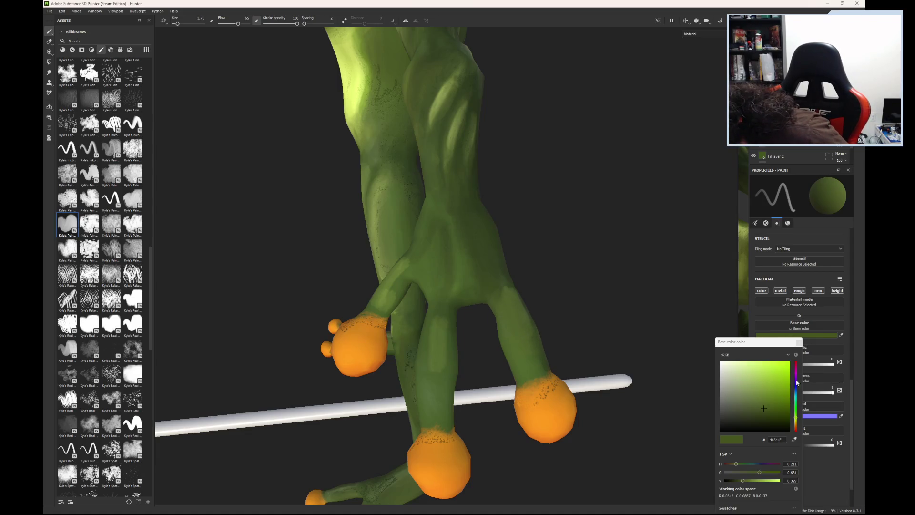
Step: Paint lighter green highlights on the knuckle and across the hand, then darken the green
{"action": "left_click_drag", "start_coordinate": [763, 410], "coordinate": [758, 392]}
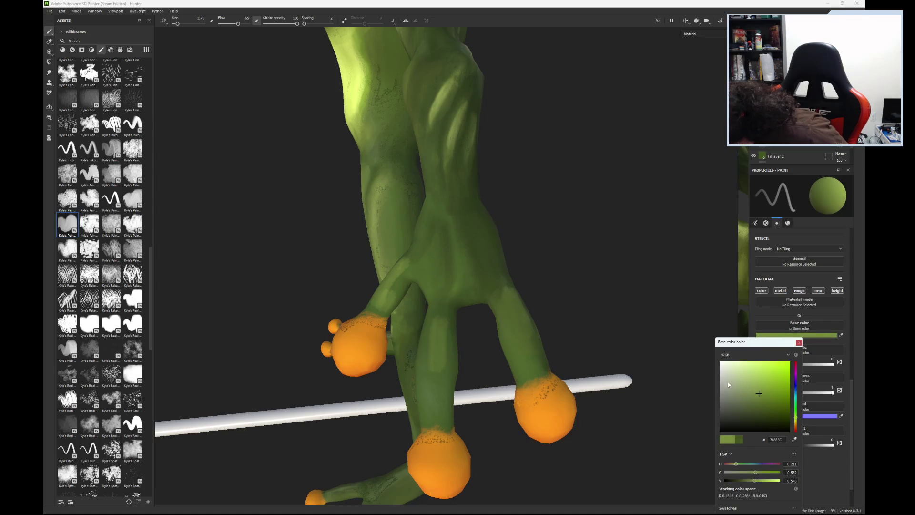
{"action": "left_click", "coordinate": [489, 294]}
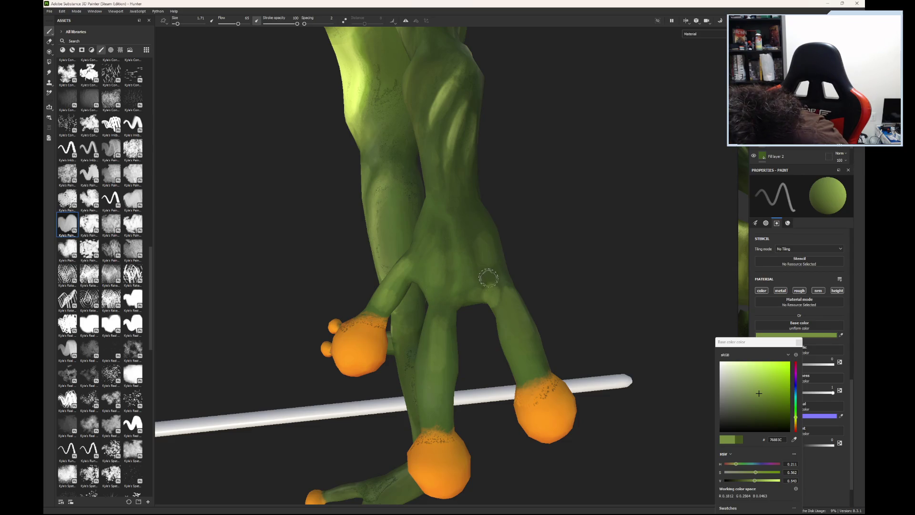
{"action": "left_click_drag", "start_coordinate": [490, 271], "coordinate": [477, 220]}
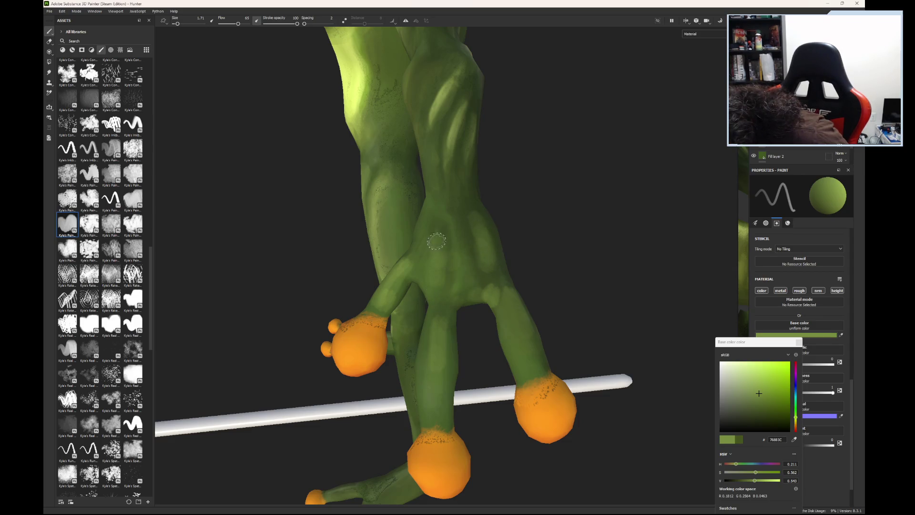
{"action": "left_click", "coordinate": [761, 395]}
{"action": "left_click_drag", "start_coordinate": [761, 402], "coordinate": [770, 412]}
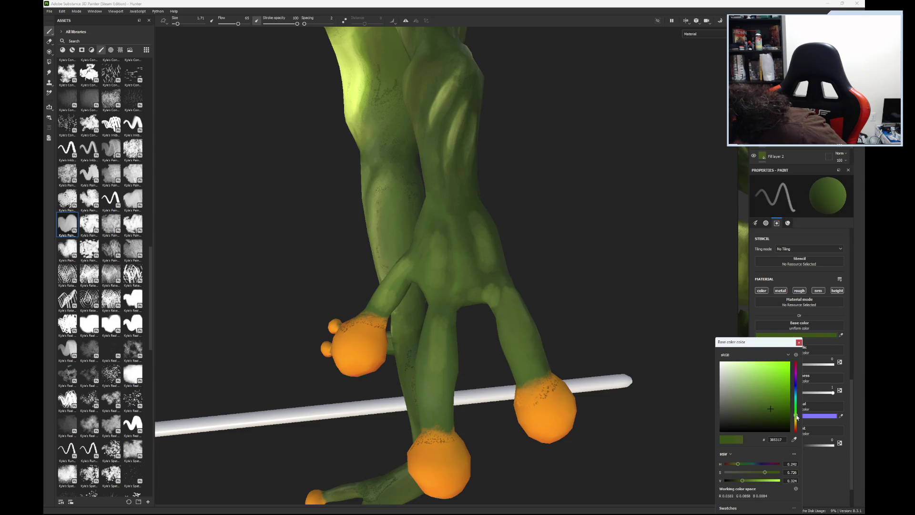
{"action": "left_click_drag", "start_coordinate": [773, 411], "coordinate": [777, 414]}
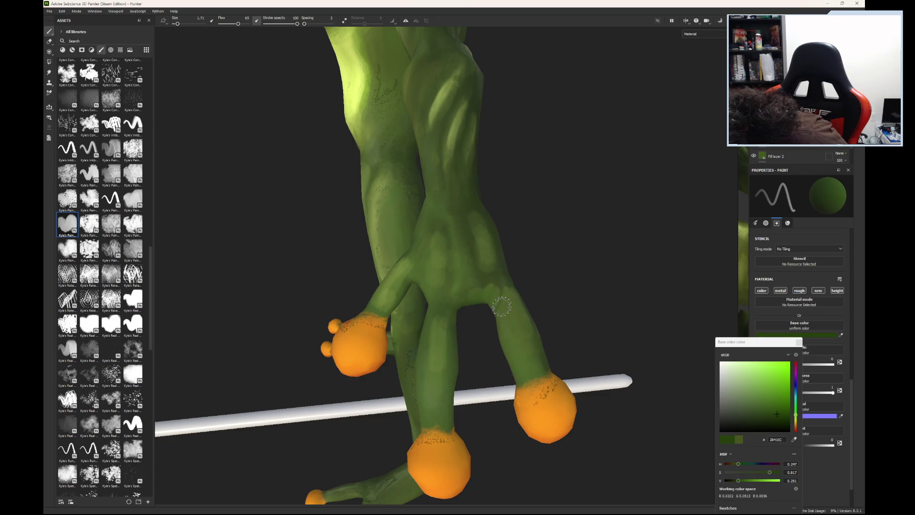
Step: Swing the paint from very dark green up to a pale yellow-green, undoing the last pick
{"action": "left_click", "coordinate": [784, 426]}
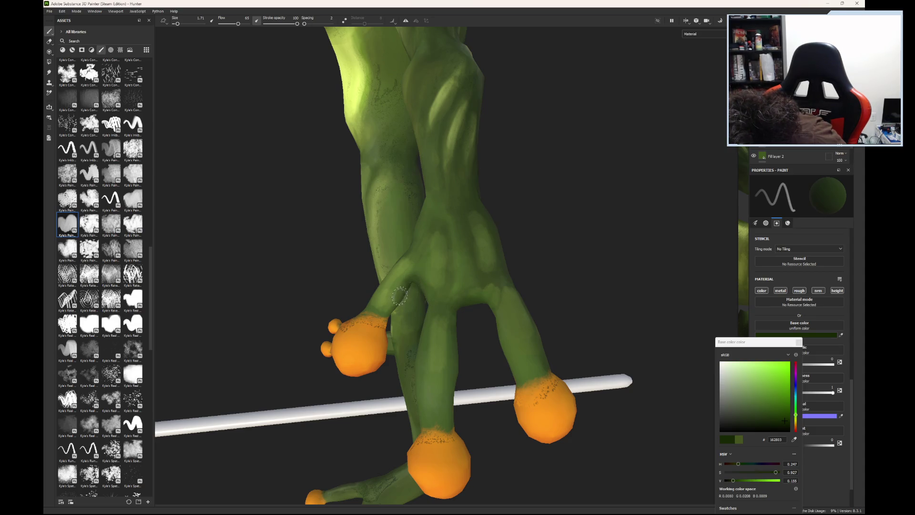
{"action": "left_click_drag", "start_coordinate": [785, 421], "coordinate": [764, 405]}
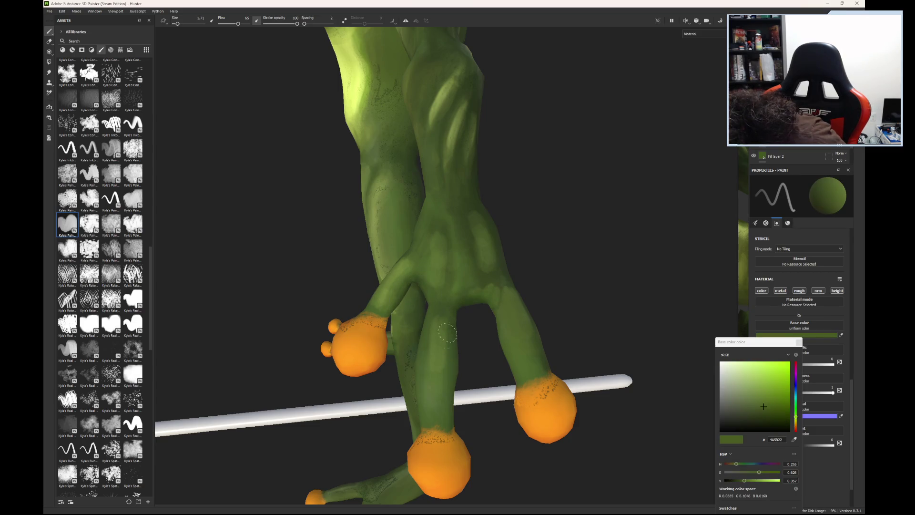
{"action": "left_click", "coordinate": [764, 404]}
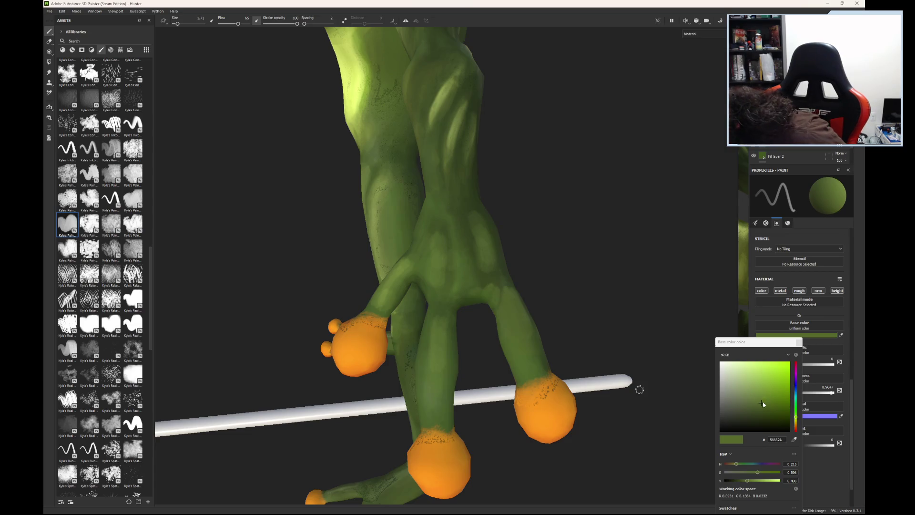
{"action": "left_click_drag", "start_coordinate": [765, 403], "coordinate": [755, 387]}
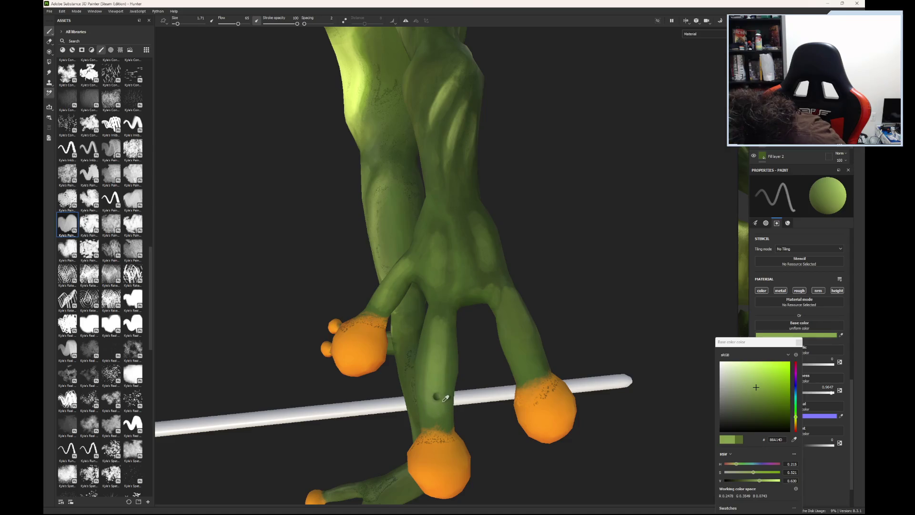
{"action": "key", "text": "ctrl+z"}
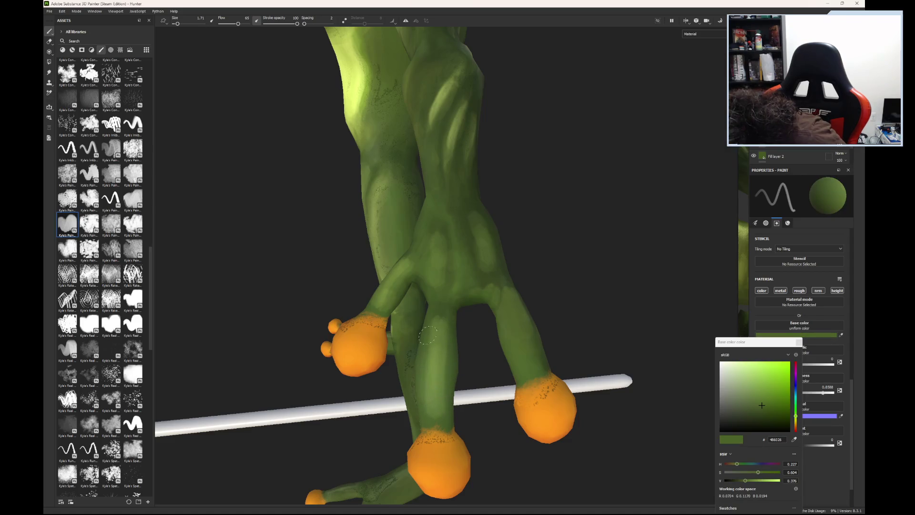
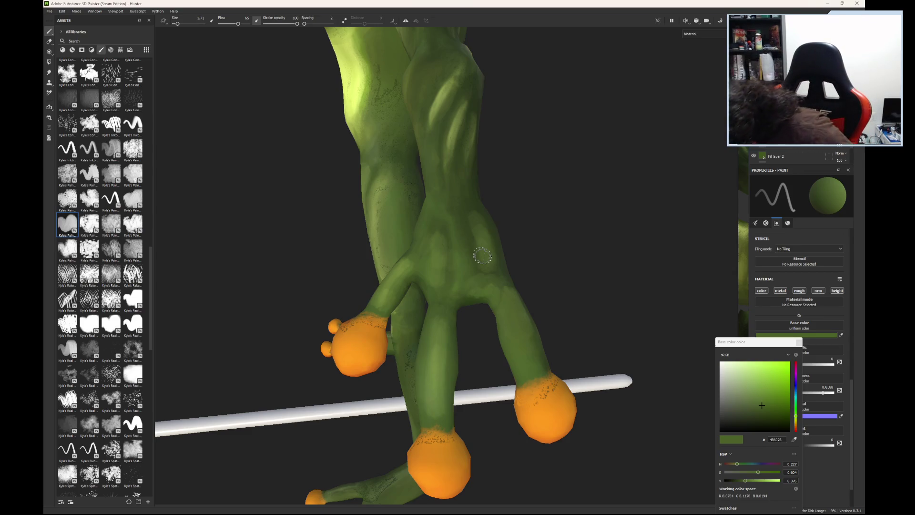
Step: Pick a darker green shading tone in the Base color picker, refining its hue and value
{"action": "left_click", "coordinate": [501, 286]}
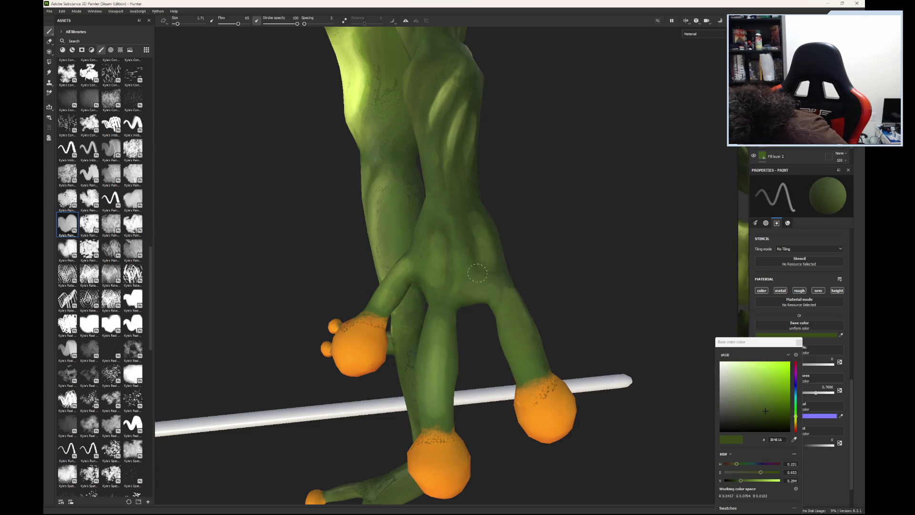
{"action": "left_click", "coordinate": [490, 250]}
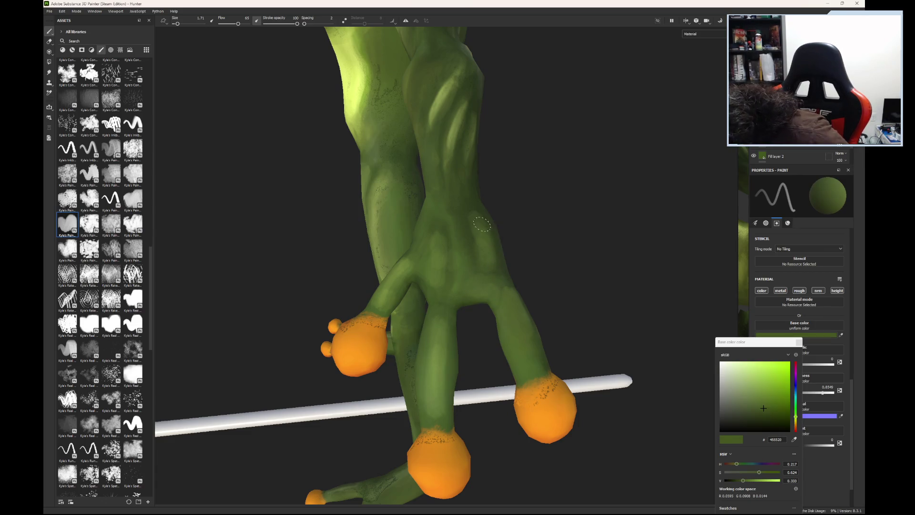
{"action": "left_click", "coordinate": [475, 219]}
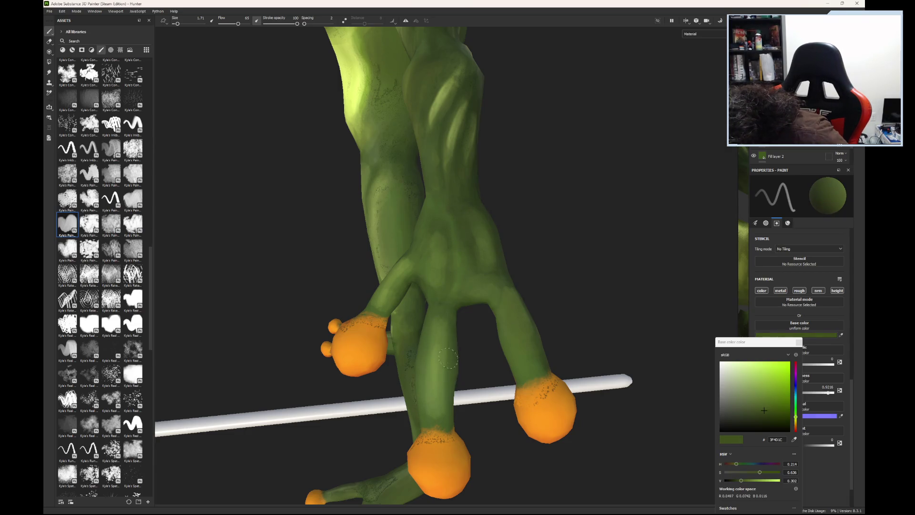
{"action": "left_click_drag", "start_coordinate": [574, 312], "coordinate": [543, 307], "text": "alt"}
Step: Lighten the colour to a yellow-green and paint highlight strokes down the finger
{"action": "left_click", "coordinate": [761, 405]}
{"action": "left_click_drag", "start_coordinate": [761, 406], "coordinate": [754, 391]}
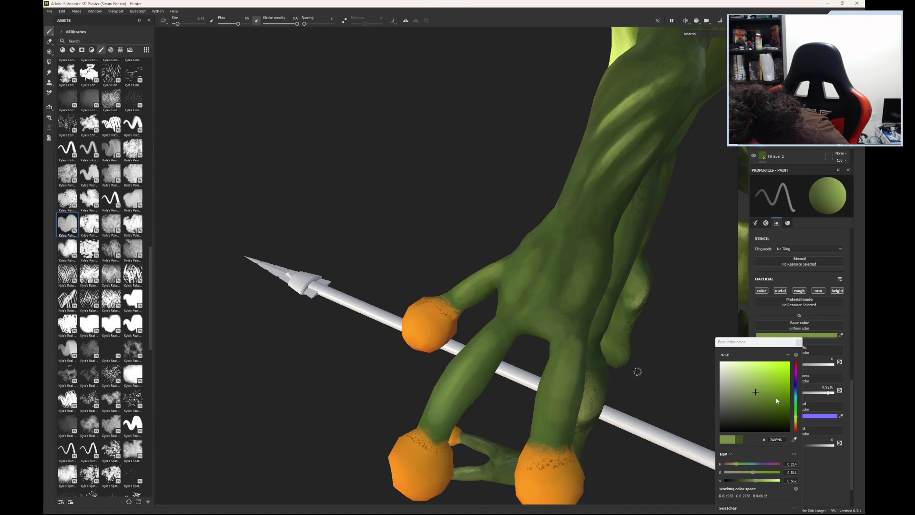
{"action": "left_click_drag", "start_coordinate": [796, 419], "coordinate": [796, 422]}
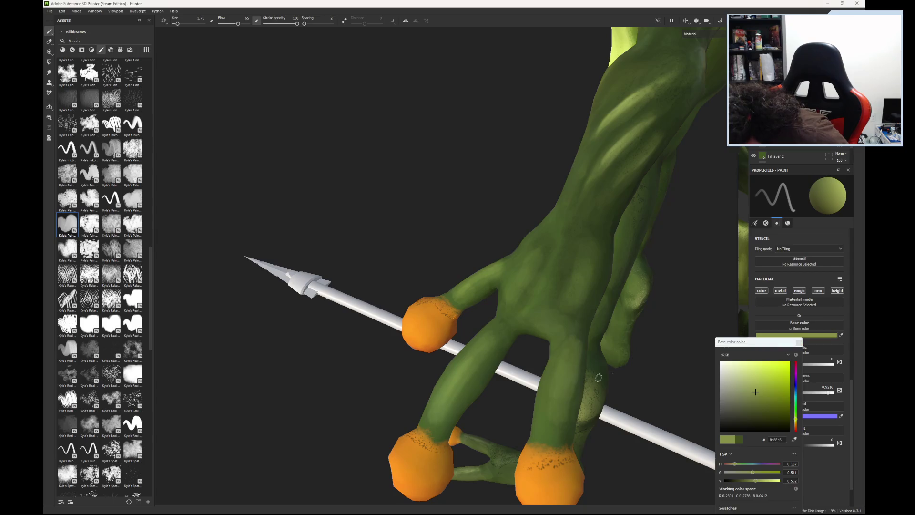
{"action": "left_click_drag", "start_coordinate": [567, 367], "coordinate": [558, 422]}
{"action": "mouse_move", "coordinate": [575, 336]}
{"action": "left_mouse_down"}
{"action": "mouse_move", "coordinate": [553, 427]}
{"action": "mouse_move", "coordinate": [581, 358]}
{"action": "mouse_move", "coordinate": [506, 334]}
{"action": "left_mouse_up"}
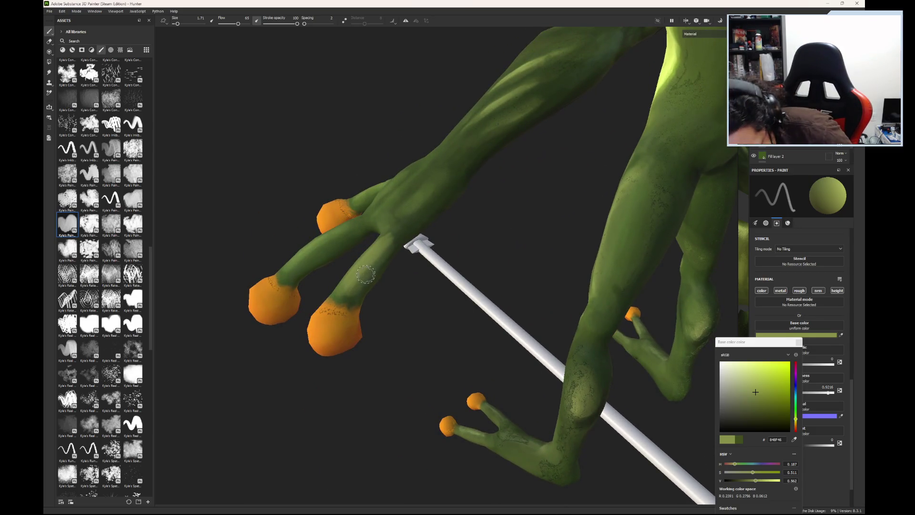
Step: Load a much darker green for shading, turning the hand upright with fingertips visible
{"action": "left_click", "coordinate": [365, 283]}
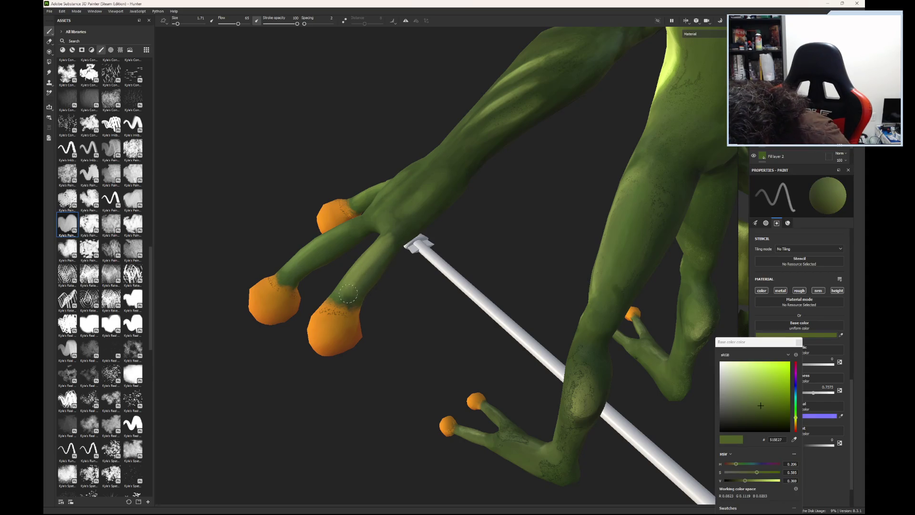
{"action": "left_click_drag", "start_coordinate": [346, 297], "coordinate": [538, 257], "text": "alt"}
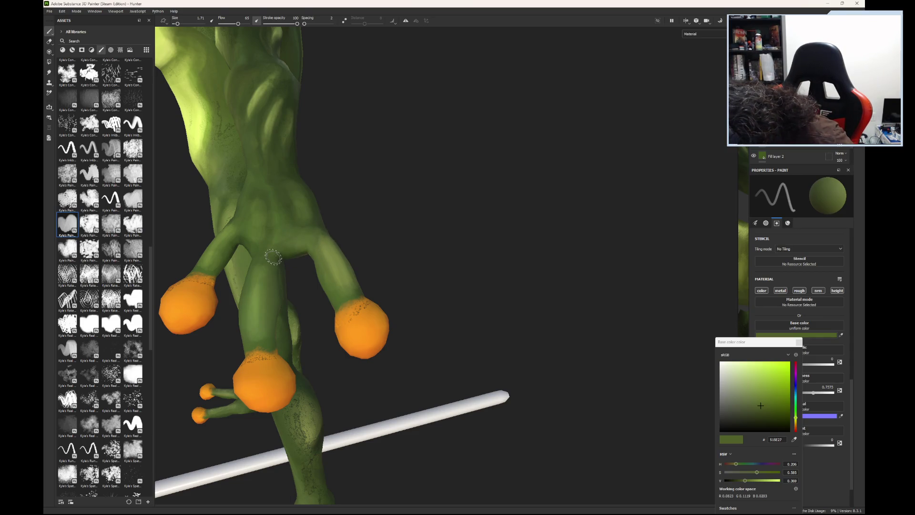
{"action": "left_click", "coordinate": [770, 415]}
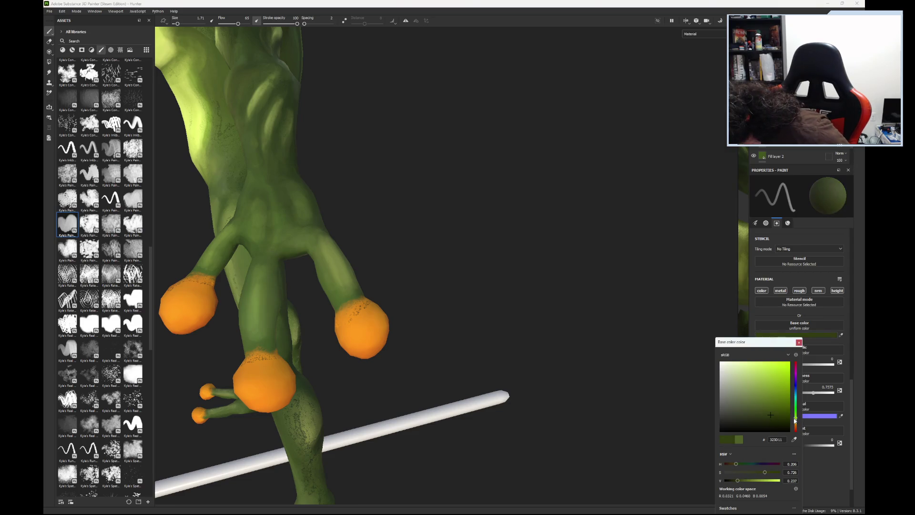
{"action": "left_click_drag", "start_coordinate": [772, 416], "coordinate": [778, 420]}
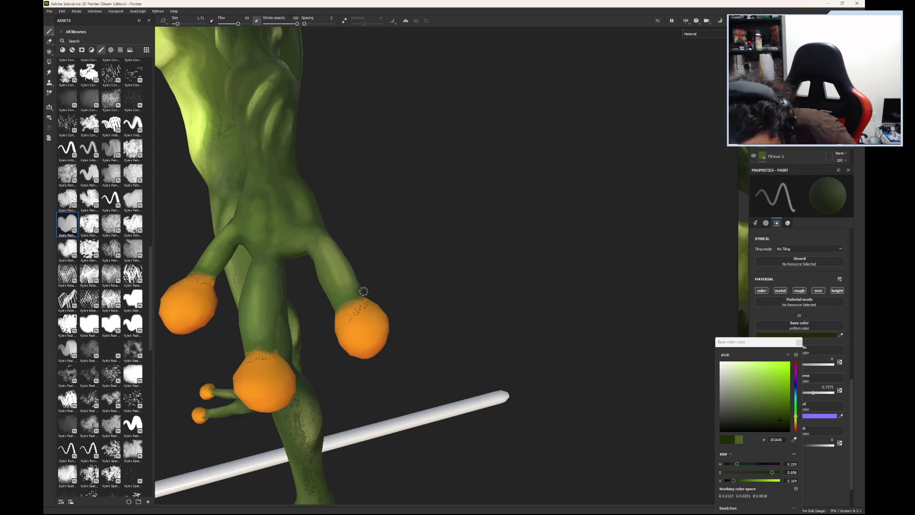
{"action": "left_click_drag", "start_coordinate": [363, 291], "coordinate": [337, 198], "text": "alt"}
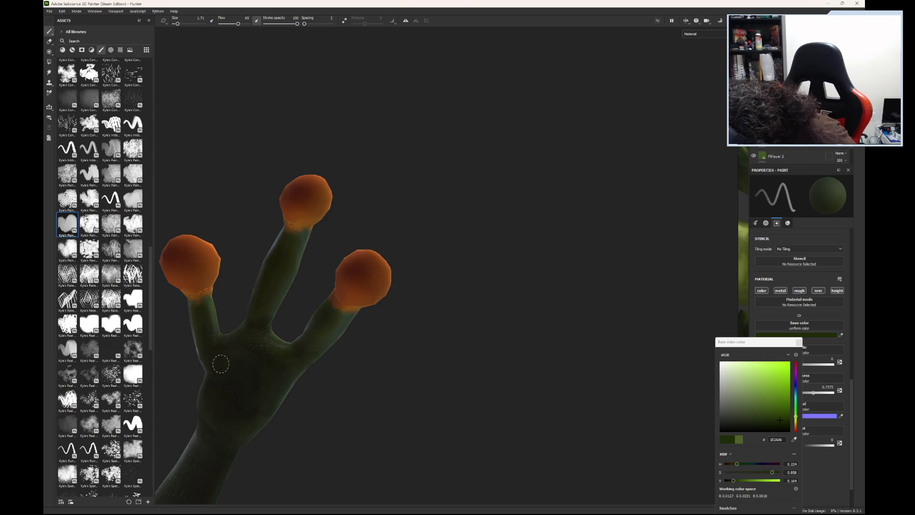
Step: Brighten the green, then pick a darker olive and rotate from the hand toward the foot
{"action": "left_click", "coordinate": [763, 408]}
{"action": "left_click_drag", "start_coordinate": [764, 409], "coordinate": [763, 404]}
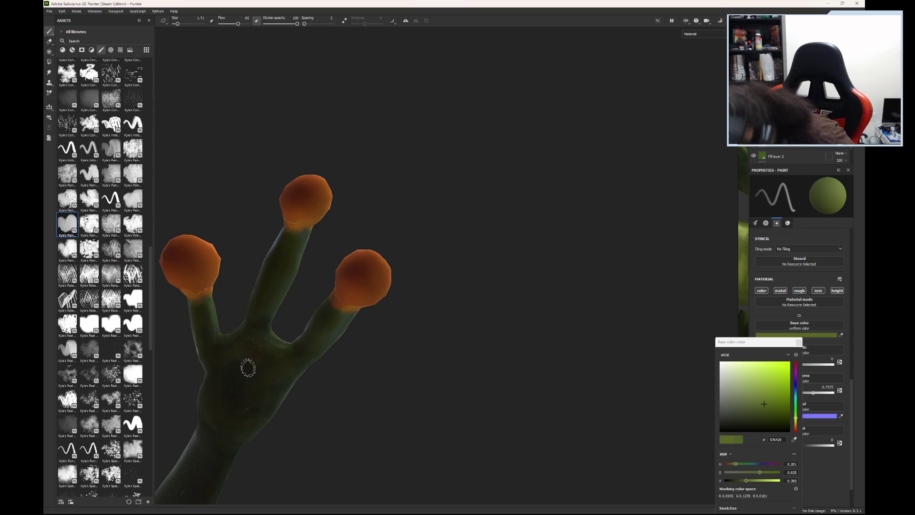
{"action": "left_click", "coordinate": [251, 367]}
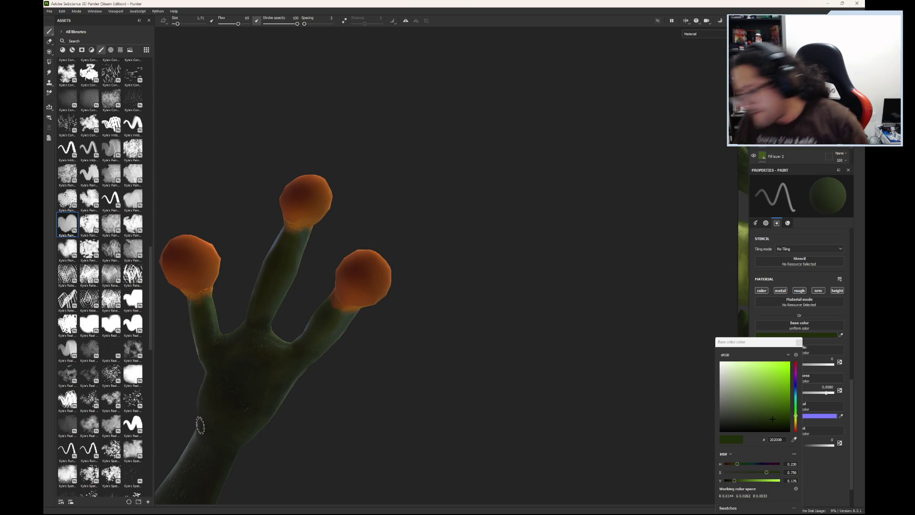
{"action": "mouse_move", "coordinate": [358, 327]}
{"action": "left_mouse_down", "text": "alt"}
{"action": "mouse_move", "coordinate": [319, 378]}
{"action": "mouse_move", "coordinate": [301, 312]}
{"action": "mouse_move", "coordinate": [205, 388]}
{"action": "left_mouse_up", "text": "alt"}
{"action": "mouse_move", "coordinate": [451, 157]}
{"action": "right_mouse_down", "text": "alt"}
{"action": "mouse_move", "coordinate": [152, 377]}
{"action": "mouse_move", "coordinate": [382, 200]}
{"action": "mouse_move", "coordinate": [112, 344]}
{"action": "mouse_move", "coordinate": [285, 225]}
{"action": "right_mouse_up", "text": "alt"}
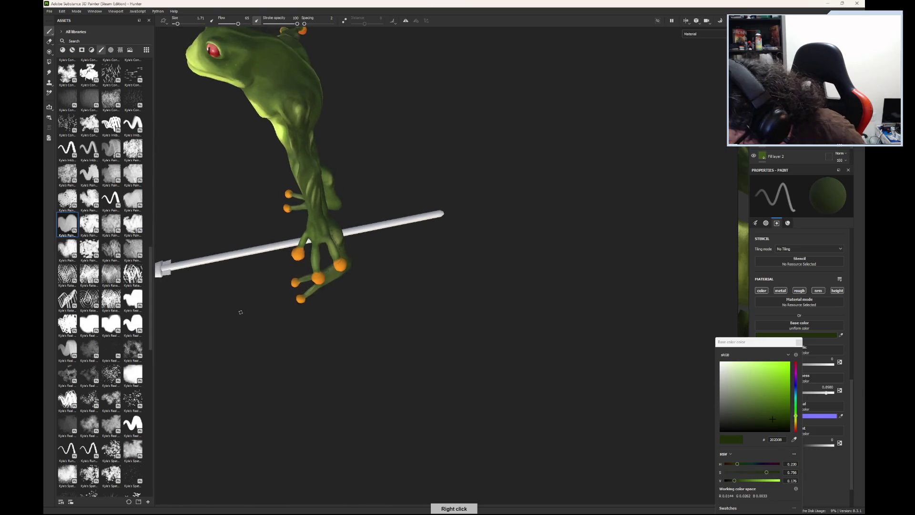
Step: Orbit and zoom out to a front three-quarter view of the whole frog
{"action": "left_click_drag", "start_coordinate": [285, 225], "coordinate": [274, 320], "text": "alt"}
{"action": "right_click_drag", "start_coordinate": [274, 320], "coordinate": [449, 176], "text": "alt"}
{"action": "left_click_drag", "start_coordinate": [449, 176], "coordinate": [326, 221], "text": "alt"}
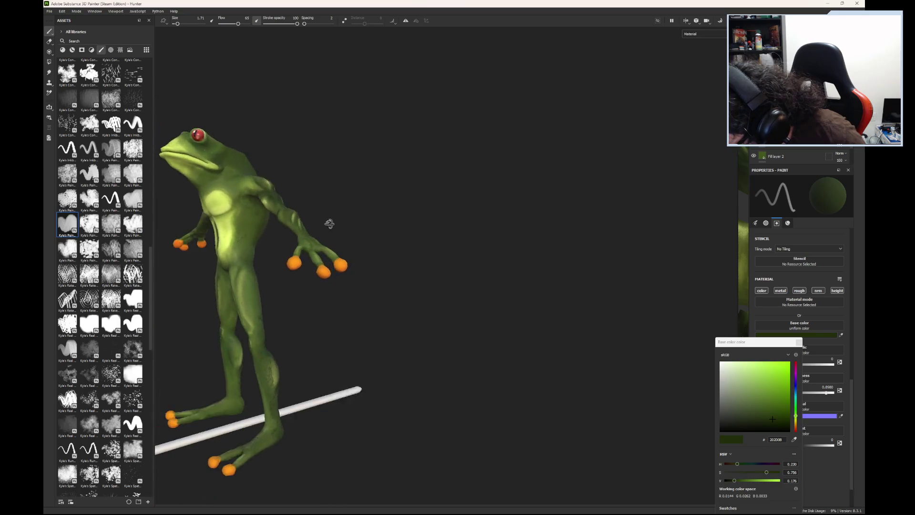
{"action": "right_click_drag", "start_coordinate": [326, 220], "coordinate": [349, 238], "text": "alt"}
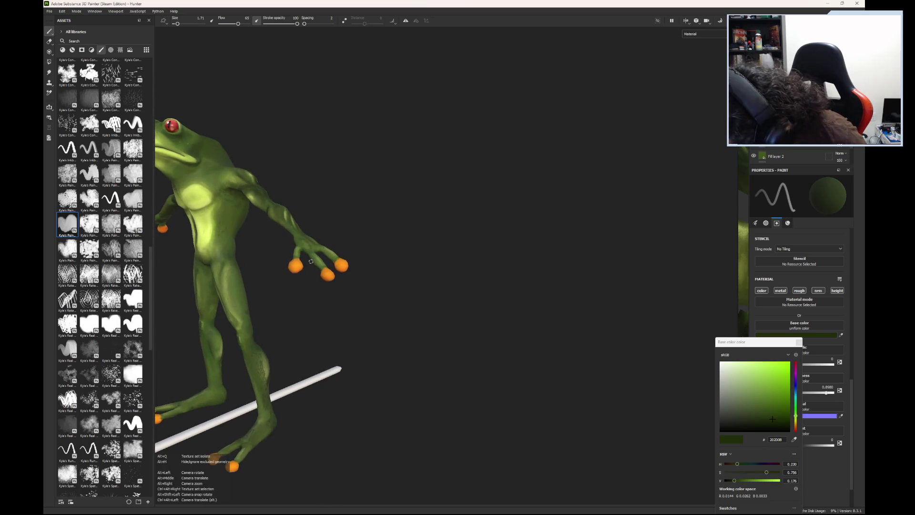
{"action": "right_click_drag", "start_coordinate": [311, 262], "coordinate": [423, 292], "text": "alt"}
{"action": "left_click_drag", "start_coordinate": [422, 292], "coordinate": [420, 302], "text": "alt"}
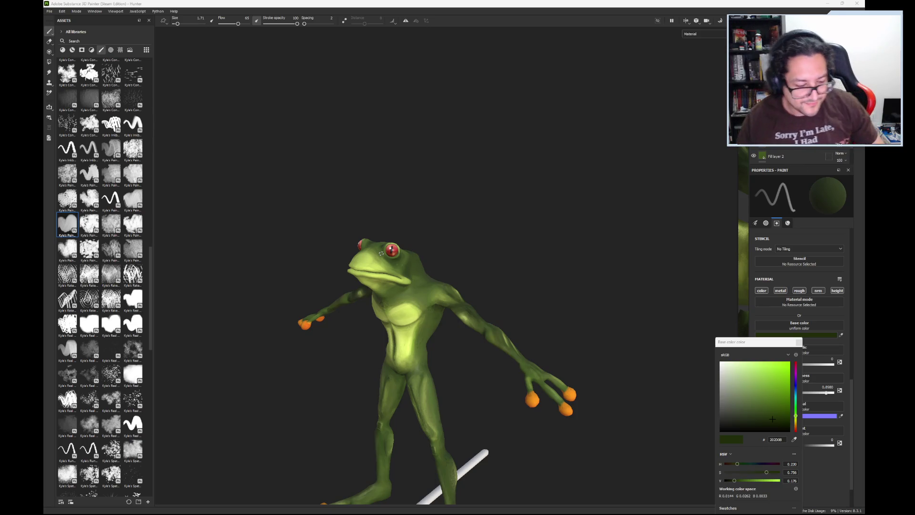
{"action": "scroll", "coordinate": [478, 239], "scroll_direction": "up", "scroll_amount": 2}
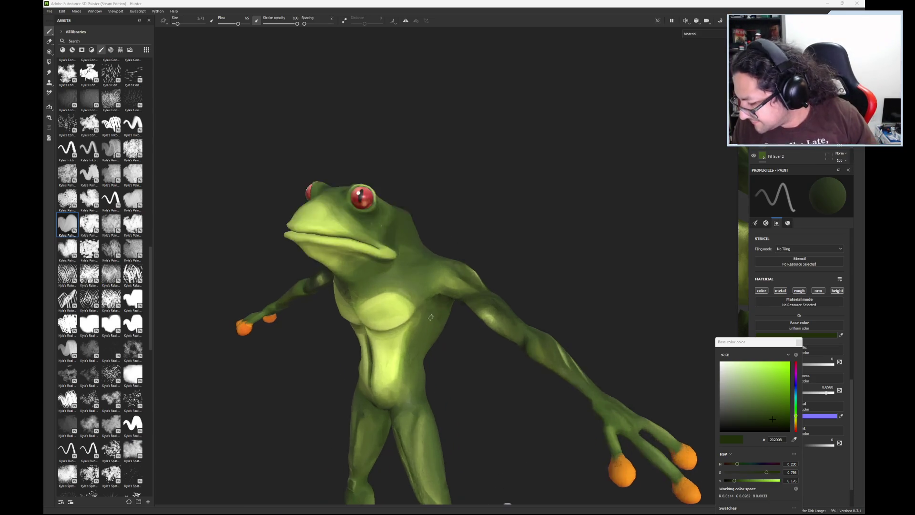
{"action": "scroll", "coordinate": [451, 297], "scroll_direction": "up", "scroll_amount": 2}
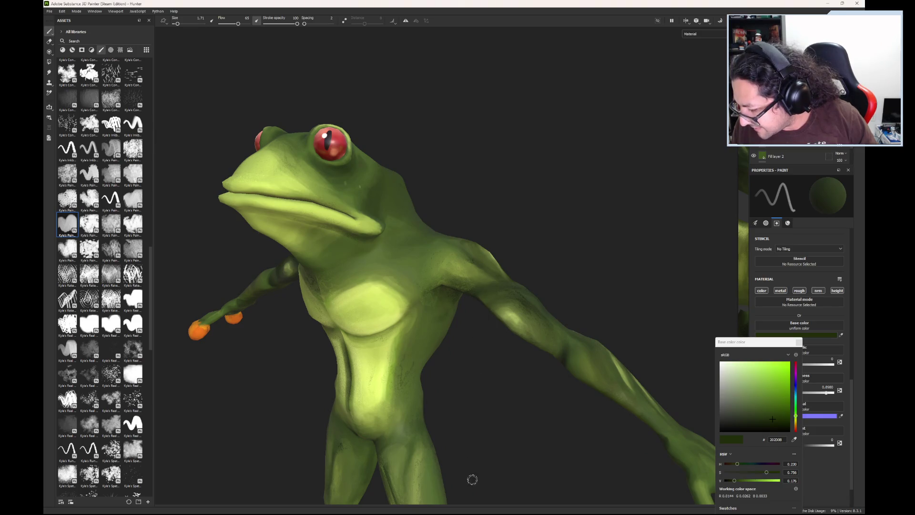
{"action": "left_click_drag", "start_coordinate": [437, 311], "coordinate": [479, 401], "text": "alt"}
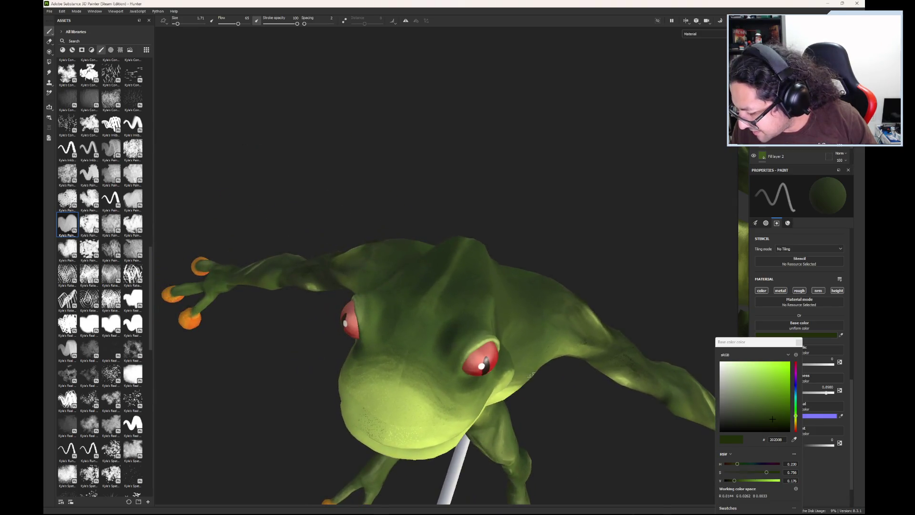
{"action": "left_click_drag", "start_coordinate": [421, 329], "coordinate": [616, 314], "text": "alt"}
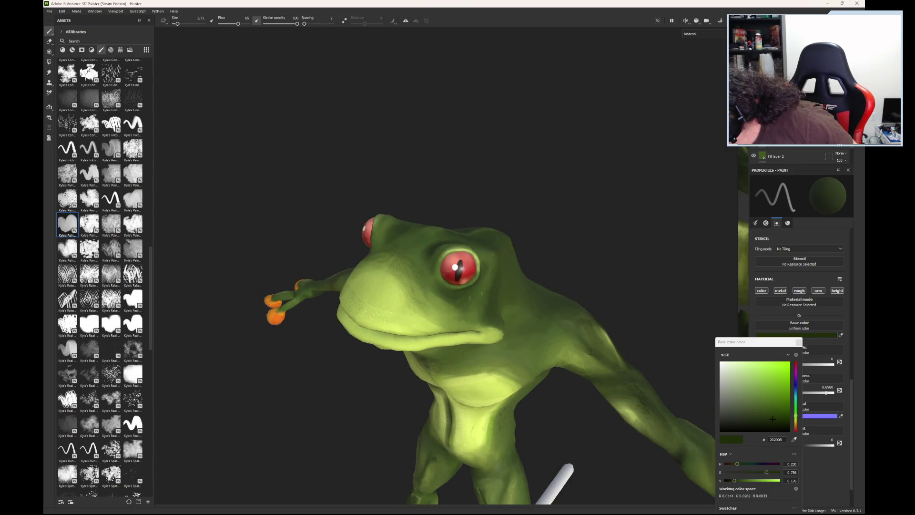
{"action": "key", "text": "Escape"}
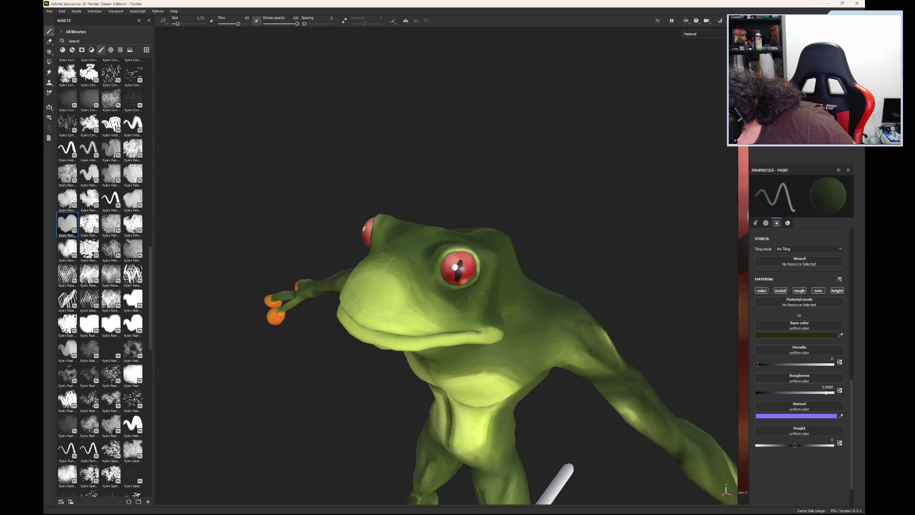
{"action": "key", "text": "ctrl+z"}
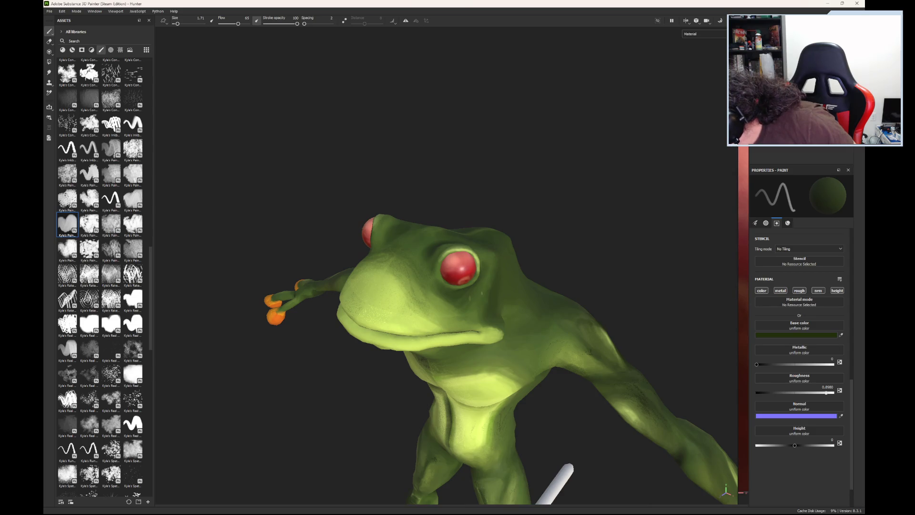
{"action": "key", "text": "ctrl+y"}
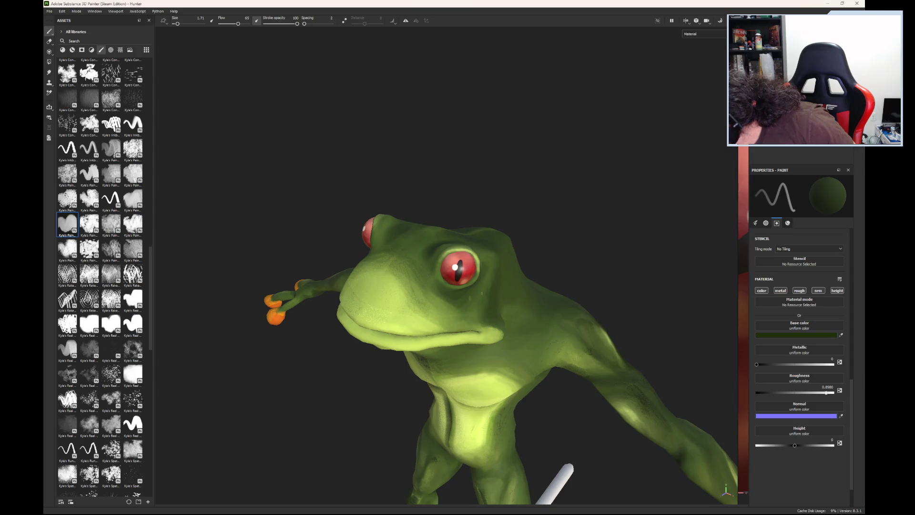
{"action": "key", "text": "ctrl+z"}
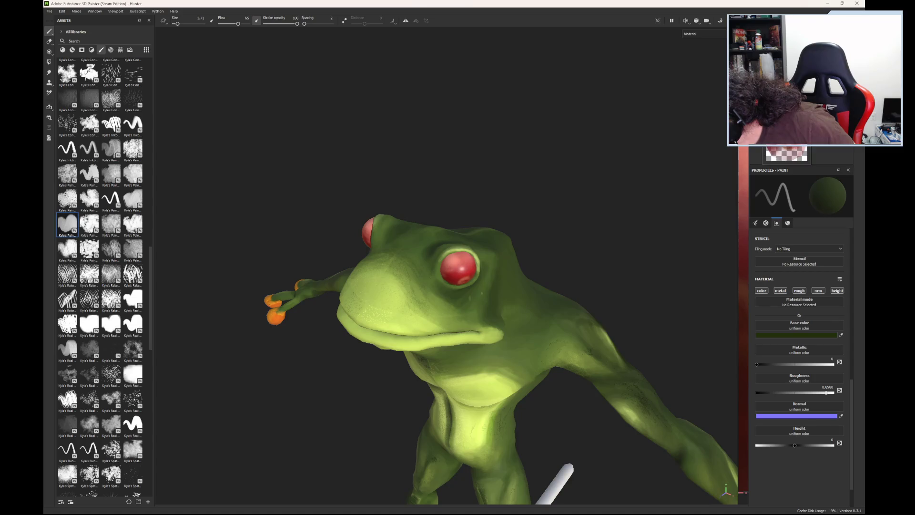
{"action": "scroll", "coordinate": [441, 314], "scroll_direction": "up", "scroll_amount": 5}
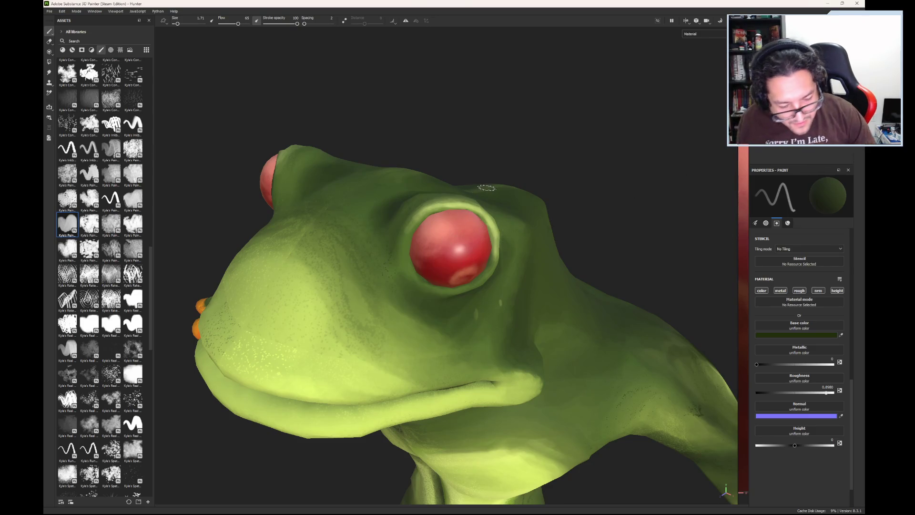
{"action": "key", "text": "p"}
{"action": "left_click", "coordinate": [452, 260]}
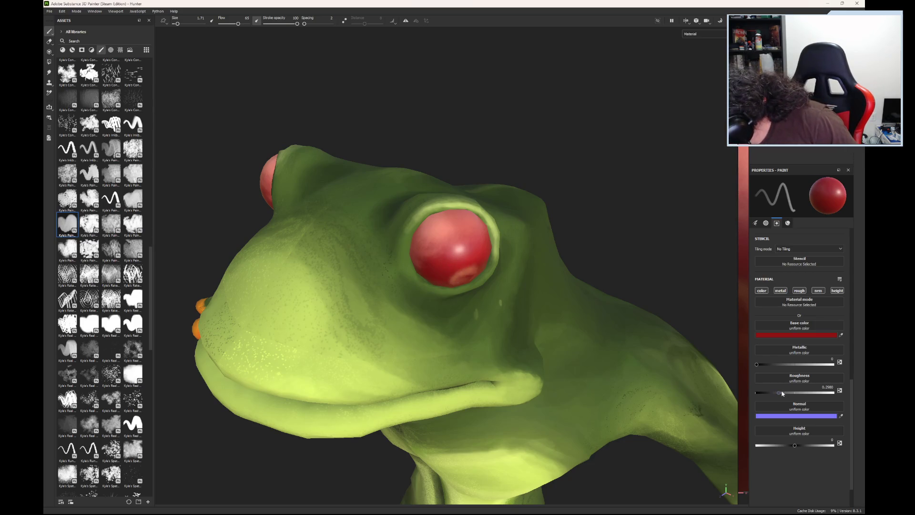
Step: Set roughness to 1 and Flow to 100, then paint matte red over the eye's highlight
{"action": "left_click_drag", "start_coordinate": [778, 393], "coordinate": [831, 392]}
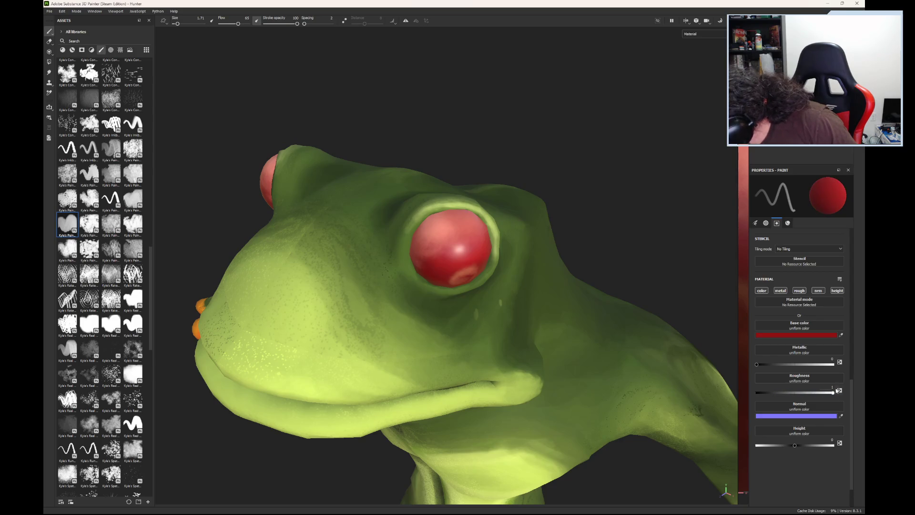
{"action": "left_click_drag", "start_coordinate": [449, 261], "coordinate": [465, 271]}
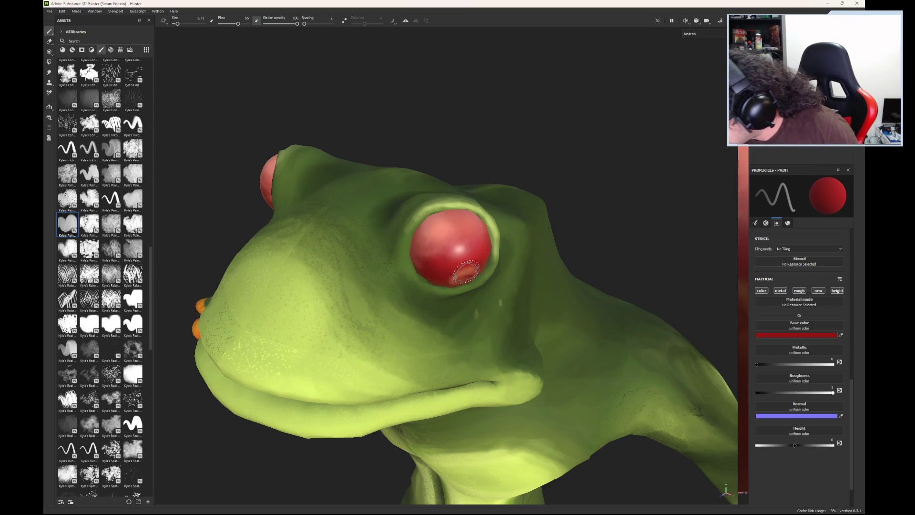
{"action": "left_click_drag", "start_coordinate": [238, 23], "coordinate": [255, 27]}
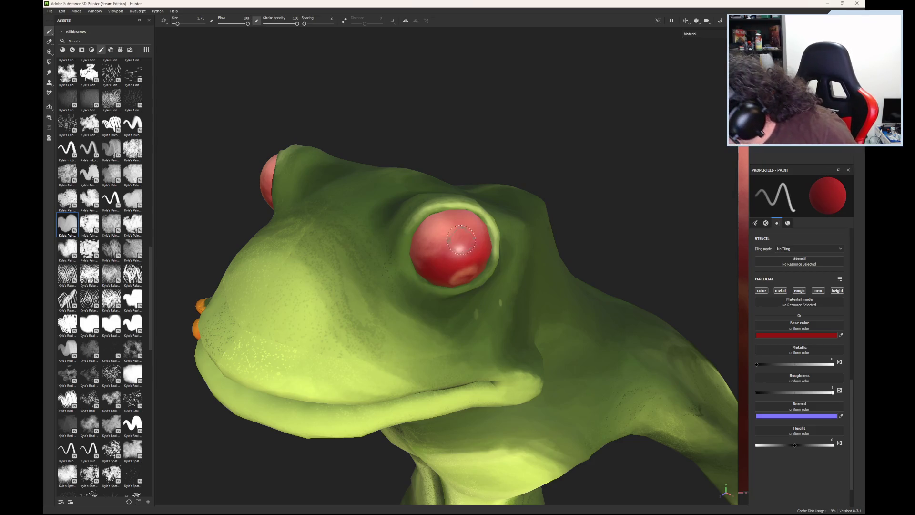
{"action": "mouse_move", "coordinate": [460, 247]}
{"action": "left_mouse_down"}
{"action": "mouse_move", "coordinate": [477, 263]}
{"action": "mouse_move", "coordinate": [469, 227]}
{"action": "mouse_move", "coordinate": [462, 271]}
{"action": "left_mouse_up"}
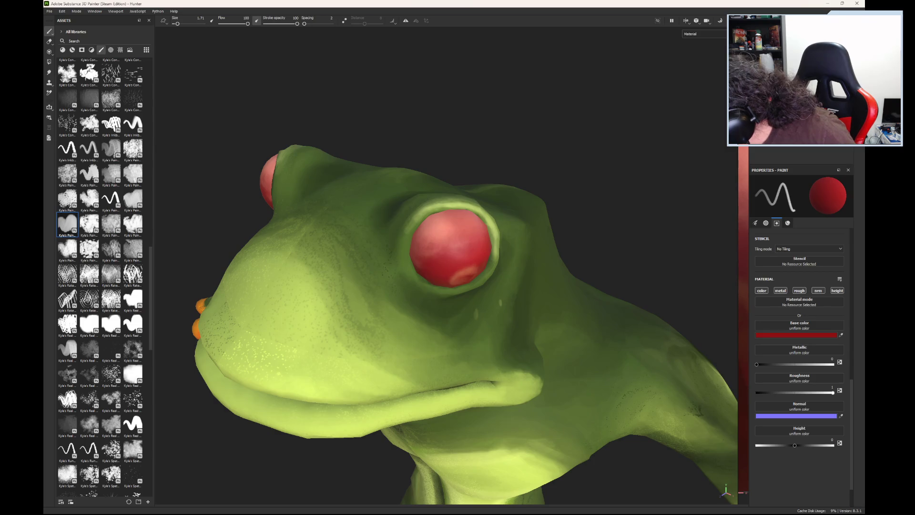
Step: Flatten the eye to a solid red and orbit the frog to a side profile
{"action": "key", "text": "ctrl+z"}
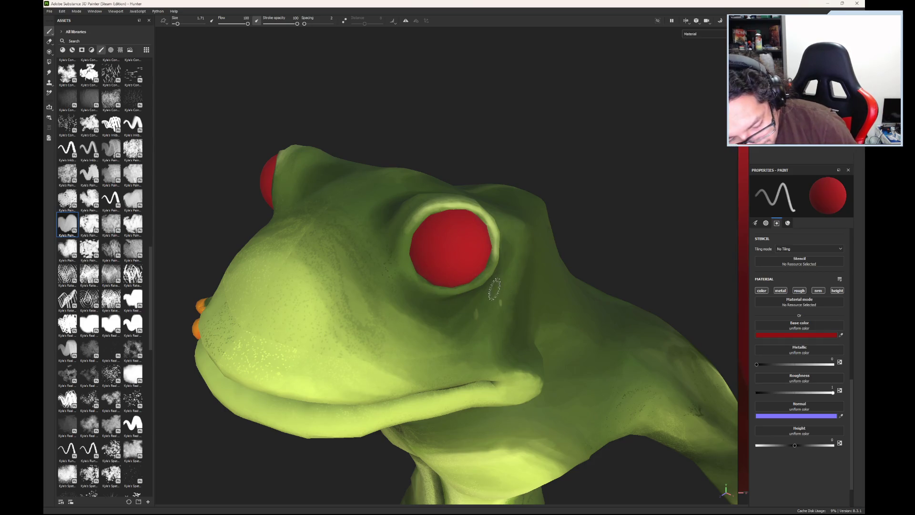
{"action": "mouse_move", "coordinate": [494, 289]}
{"action": "left_mouse_down", "text": "alt"}
{"action": "mouse_move", "coordinate": [457, 220]}
{"action": "mouse_move", "coordinate": [408, 225]}
{"action": "left_mouse_up", "text": "alt"}
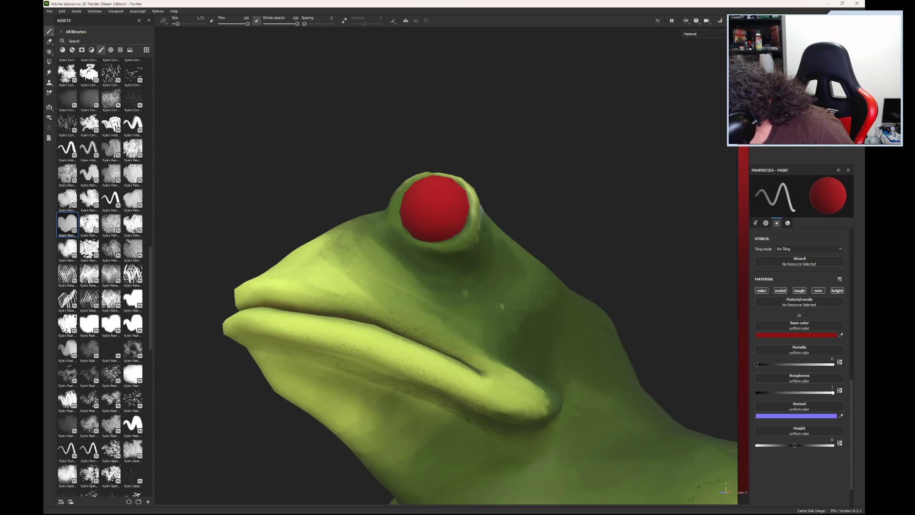
Step: Isolate the red eye spheres and orbit around them, rotating the environment light
{"action": "key", "text": "h"}
{"action": "mouse_move", "coordinate": [658, 122]}
{"action": "left_mouse_down", "text": "alt"}
{"action": "mouse_move", "coordinate": [493, 259]}
{"action": "mouse_move", "coordinate": [458, 249]}
{"action": "left_mouse_up", "text": "alt"}
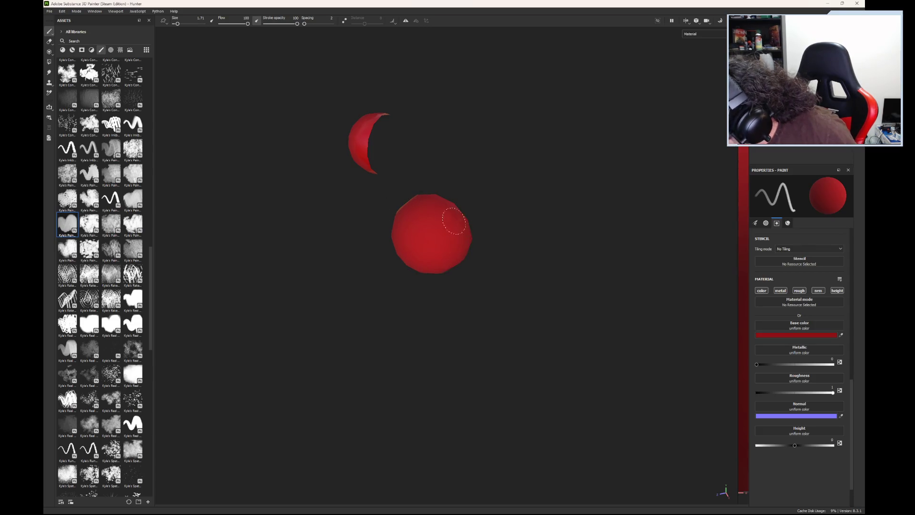
{"action": "left_click_drag", "start_coordinate": [421, 284], "coordinate": [545, 207], "text": "alt"}
{"action": "left_click_drag", "start_coordinate": [465, 214], "coordinate": [572, 255], "text": "alt"}
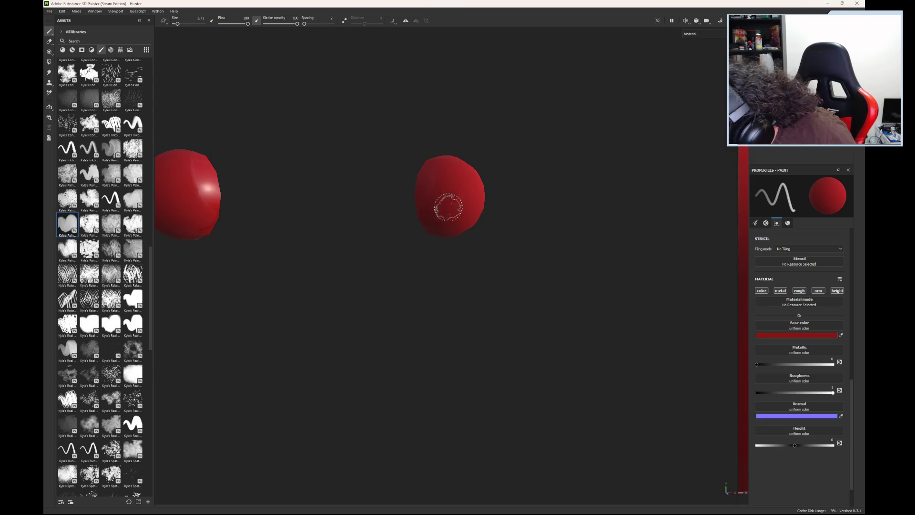
{"action": "right_click_drag", "start_coordinate": [449, 205], "coordinate": [437, 162], "text": "shift"}
{"action": "mouse_move", "coordinate": [423, 235]}
{"action": "left_mouse_down", "text": "alt"}
{"action": "mouse_move", "coordinate": [449, 262]}
{"action": "mouse_move", "coordinate": [366, 300]}
{"action": "mouse_move", "coordinate": [496, 158]}
{"action": "mouse_move", "coordinate": [481, 187]}
{"action": "left_mouse_up", "text": "alt"}
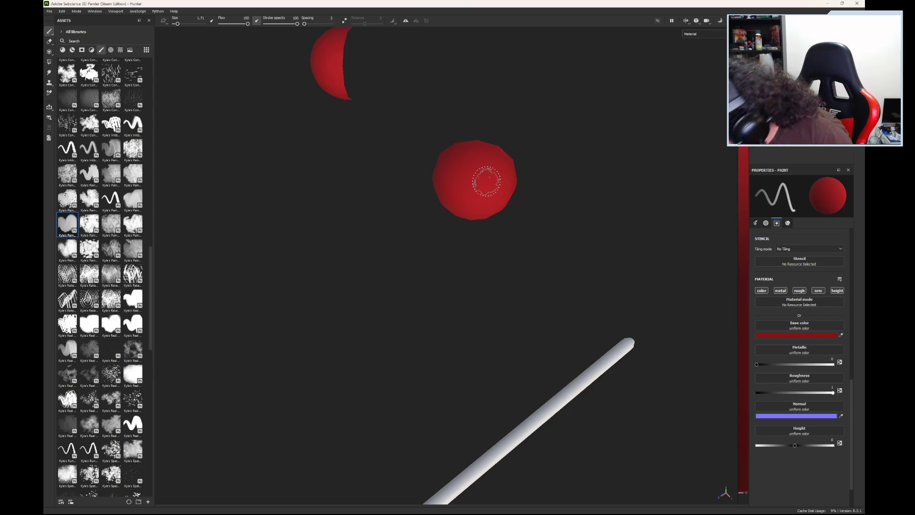
Step: Shift the Base color hue from red to orange and lighten it to a pale tint
{"action": "left_click", "coordinate": [810, 334]}
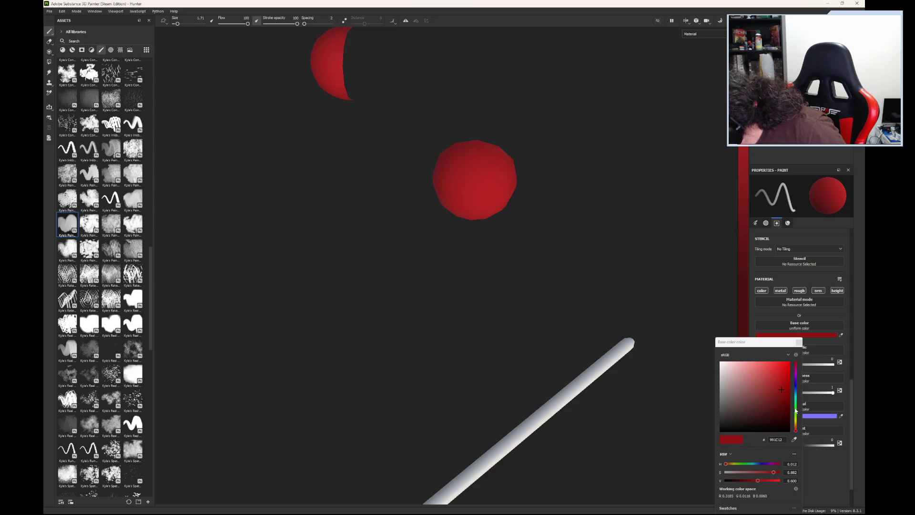
{"action": "left_click_drag", "start_coordinate": [797, 433], "coordinate": [797, 429]}
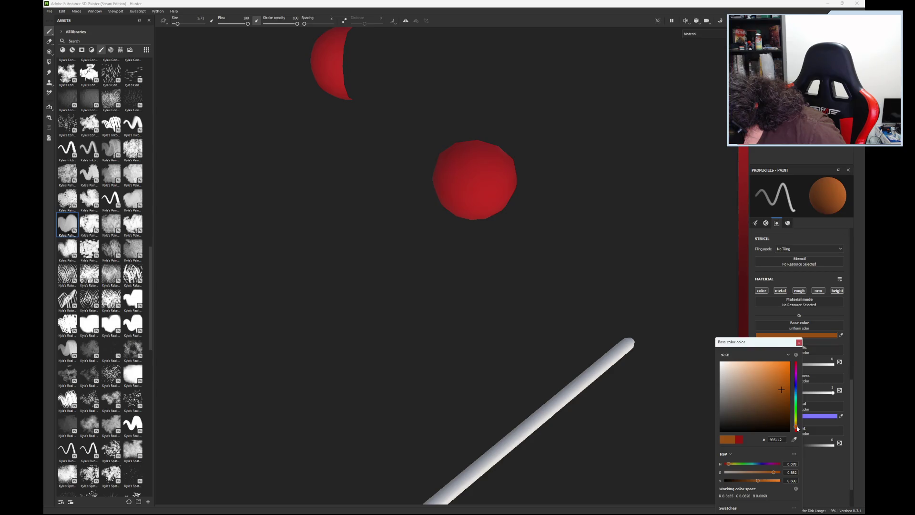
{"action": "left_click_drag", "start_coordinate": [797, 427], "coordinate": [797, 429]}
{"action": "left_click_drag", "start_coordinate": [778, 386], "coordinate": [758, 365]}
{"action": "mouse_move", "coordinate": [476, 167]}
{"action": "left_mouse_down"}
{"action": "mouse_move", "coordinate": [454, 169]}
{"action": "mouse_move", "coordinate": [463, 157]}
{"action": "left_mouse_up"}
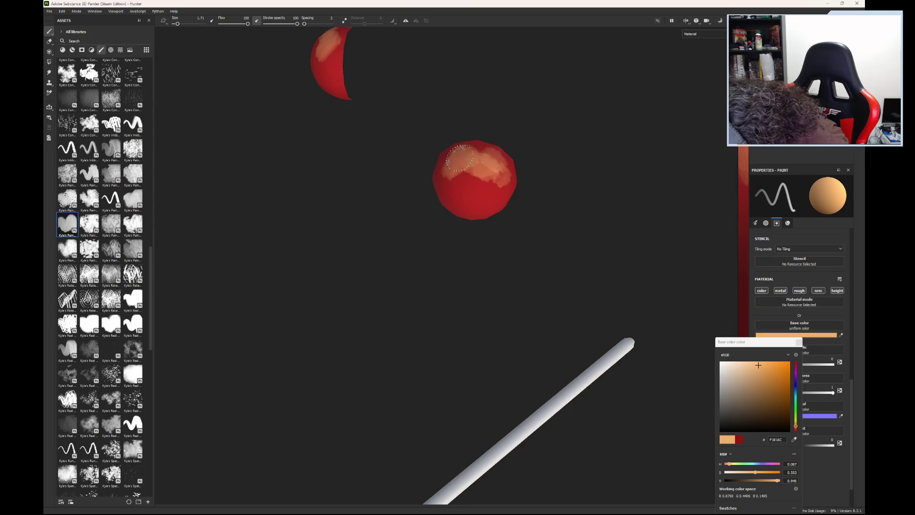
Step: Lower Flow to about 65 and dab pale orange highlight patches across the eye sphere
{"action": "left_click_drag", "start_coordinate": [247, 24], "coordinate": [238, 23]}
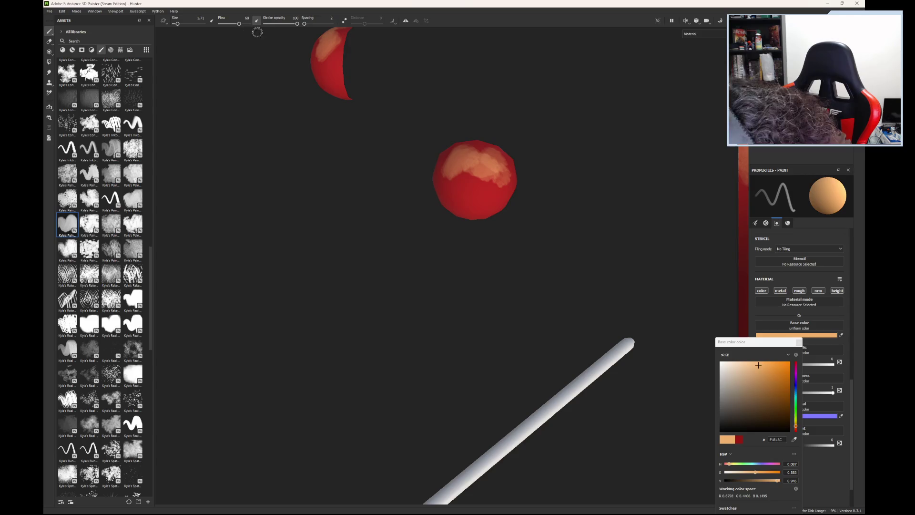
{"action": "mouse_move", "coordinate": [447, 161]}
{"action": "left_mouse_down"}
{"action": "mouse_move", "coordinate": [443, 173]}
{"action": "mouse_move", "coordinate": [487, 242]}
{"action": "left_mouse_up"}
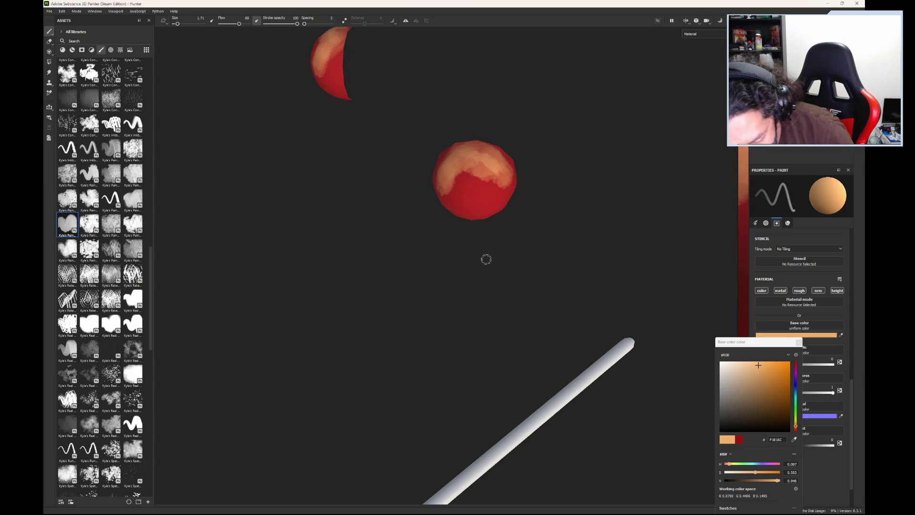
{"action": "left_click_drag", "start_coordinate": [486, 260], "coordinate": [500, 153], "text": "alt"}
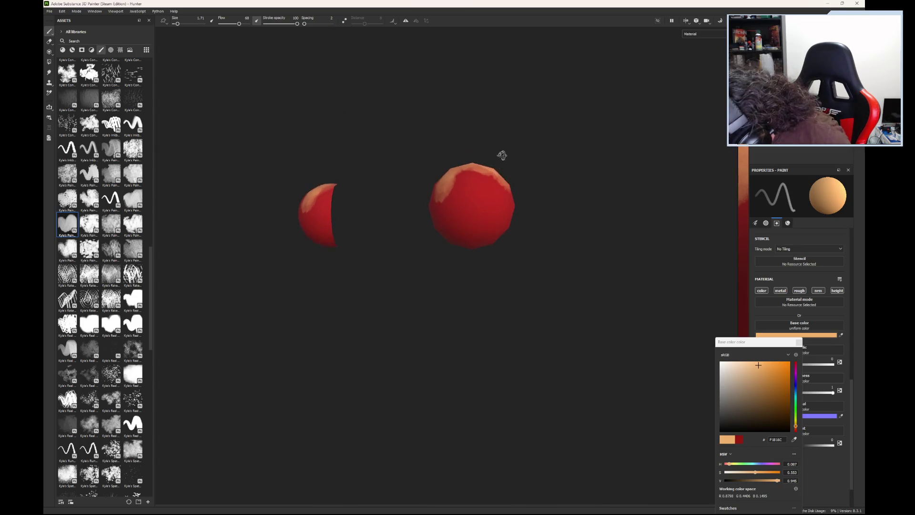
{"action": "left_click_drag", "start_coordinate": [498, 222], "coordinate": [486, 214]}
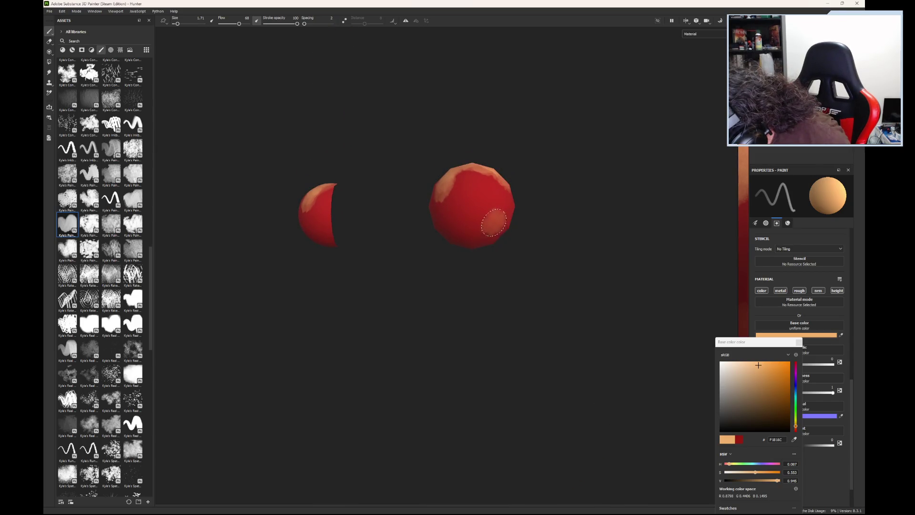
{"action": "mouse_move", "coordinate": [492, 270]}
{"action": "left_mouse_down", "text": "alt"}
{"action": "mouse_move", "coordinate": [449, 180]}
{"action": "mouse_move", "coordinate": [476, 166]}
{"action": "mouse_move", "coordinate": [444, 170]}
{"action": "mouse_move", "coordinate": [502, 157]}
{"action": "mouse_move", "coordinate": [488, 167]}
{"action": "left_mouse_up", "text": "alt"}
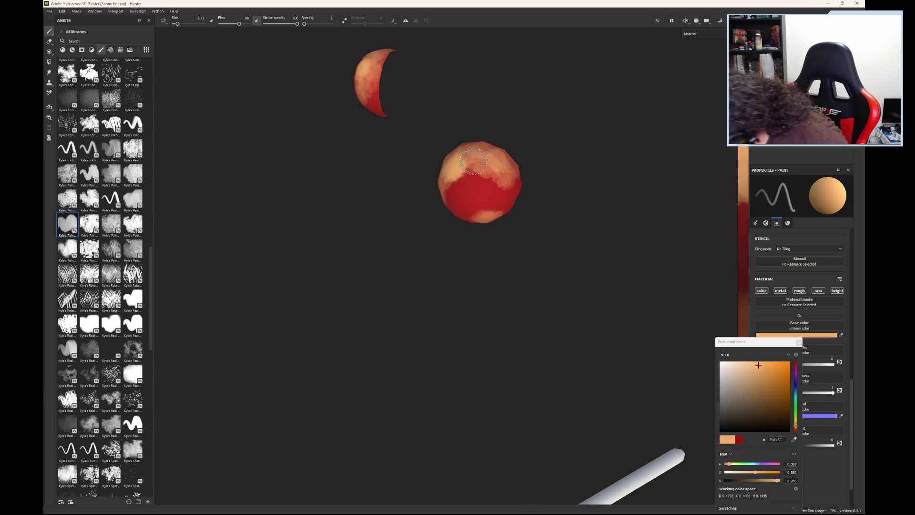
{"action": "left_click_drag", "start_coordinate": [757, 365], "coordinate": [747, 364]}
{"action": "left_click_drag", "start_coordinate": [475, 202], "coordinate": [451, 163]}
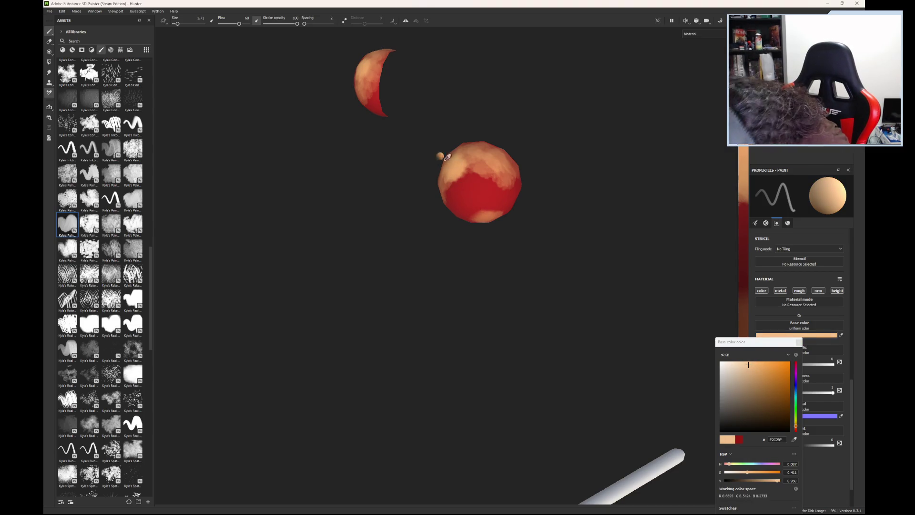
Step: Refine the colour to a pale cream and reduce brush Size to 0.57 for fine highlights
{"action": "left_click", "coordinate": [744, 364]}
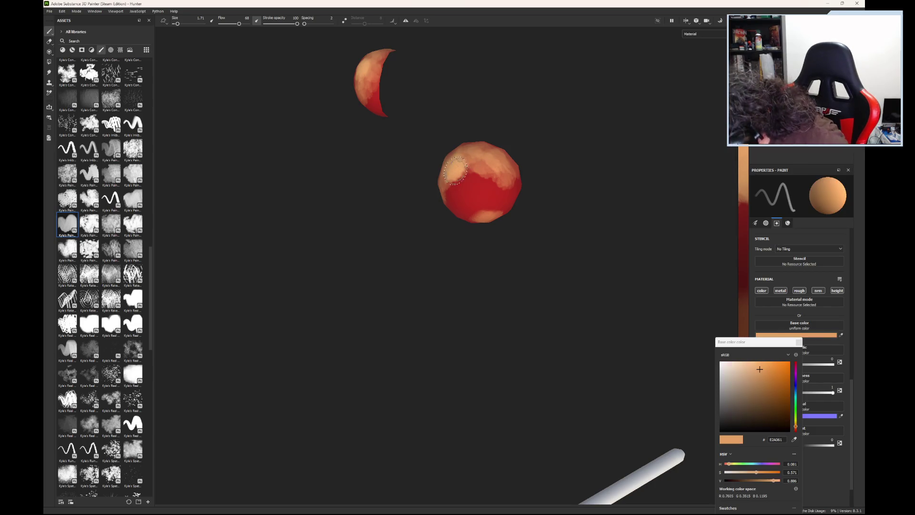
{"action": "left_click_drag", "start_coordinate": [744, 364], "coordinate": [742, 364]}
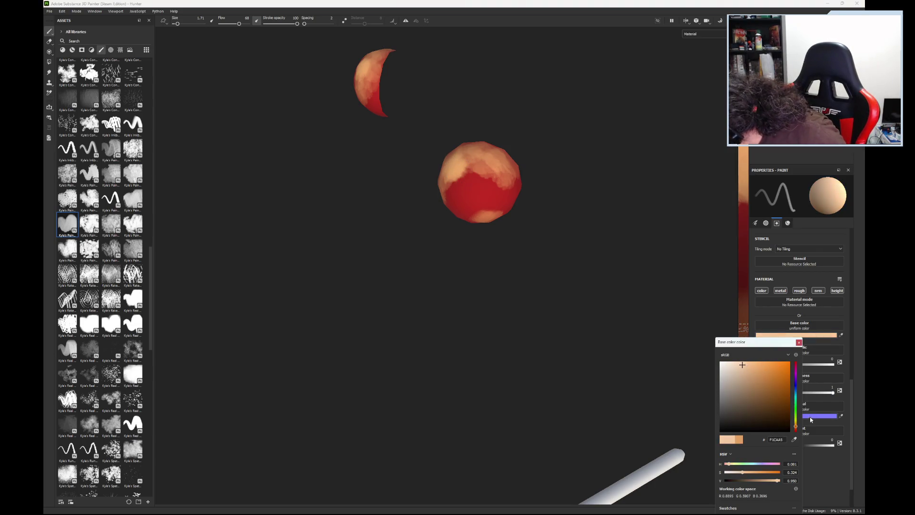
{"action": "left_click_drag", "start_coordinate": [796, 428], "coordinate": [797, 427]}
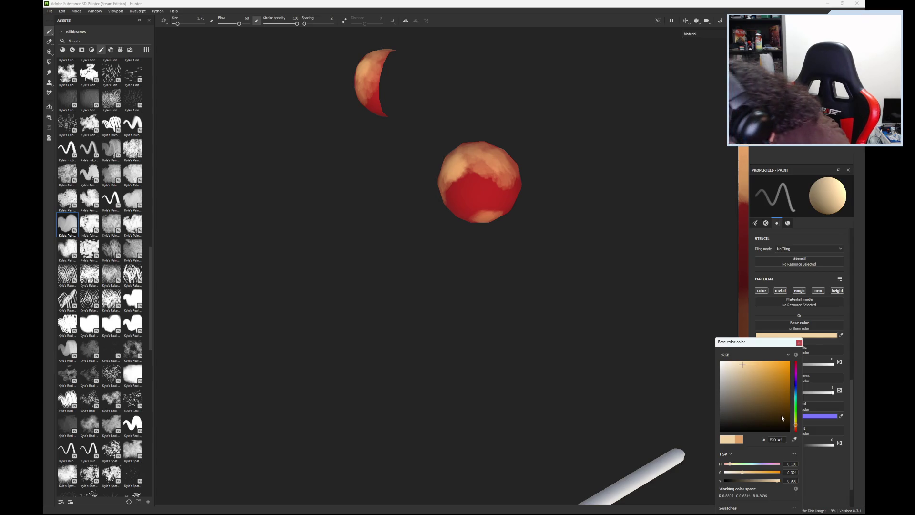
{"action": "left_click_drag", "start_coordinate": [179, 24], "coordinate": [176, 26]}
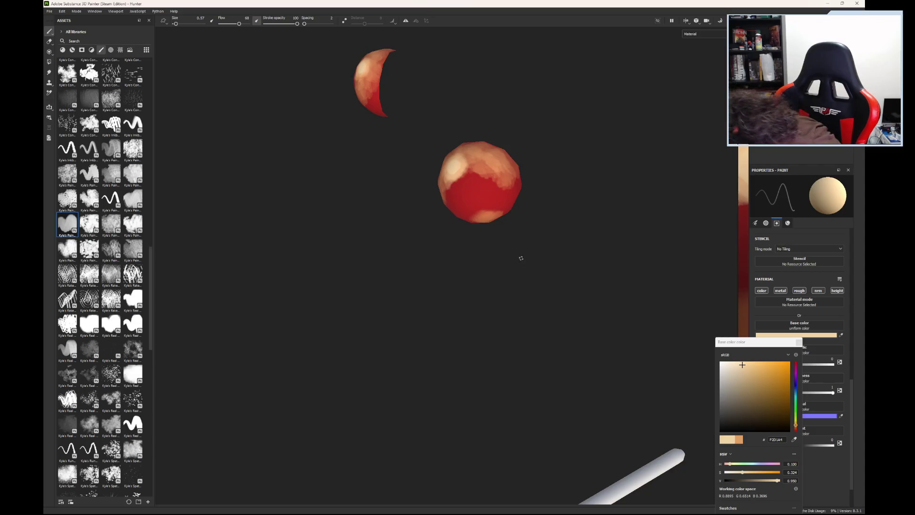
{"action": "mouse_move", "coordinate": [514, 265]}
{"action": "left_mouse_down", "text": "alt"}
{"action": "mouse_move", "coordinate": [495, 205]}
{"action": "mouse_move", "coordinate": [490, 227]}
{"action": "left_mouse_up", "text": "alt"}
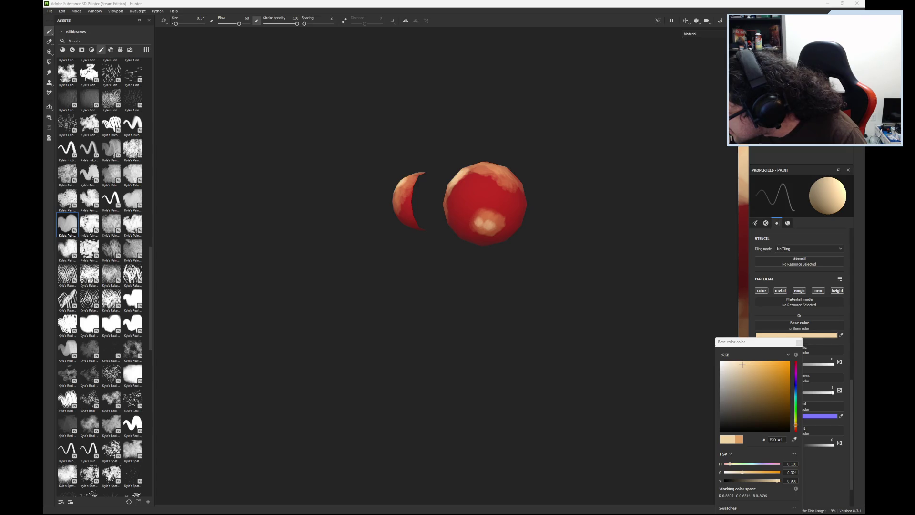
Step: Exit isolation with Alt+Q and turn the full frog to show its head and eye
{"action": "key", "text": "alt+q"}
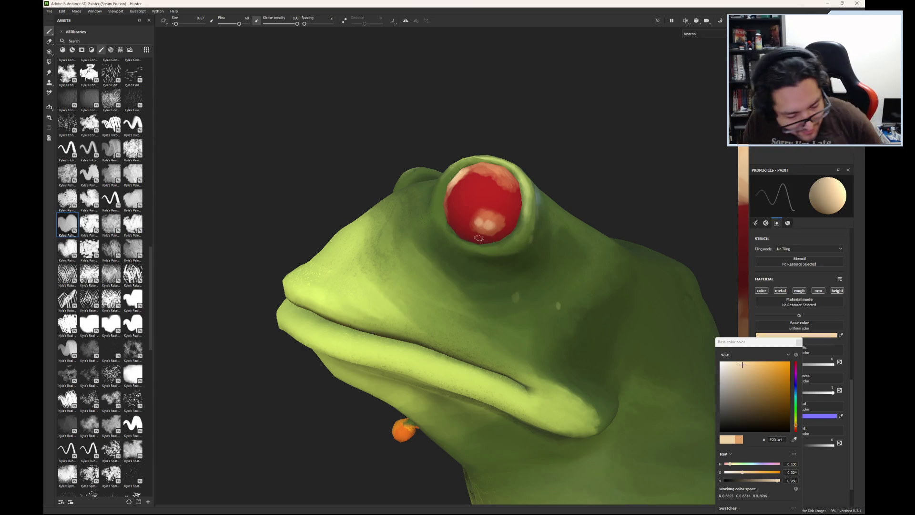
{"action": "mouse_move", "coordinate": [545, 261]}
{"action": "left_mouse_down", "text": "alt"}
{"action": "mouse_move", "coordinate": [381, 243]}
{"action": "mouse_move", "coordinate": [562, 222]}
{"action": "mouse_move", "coordinate": [487, 246]}
{"action": "left_mouse_up", "text": "alt"}
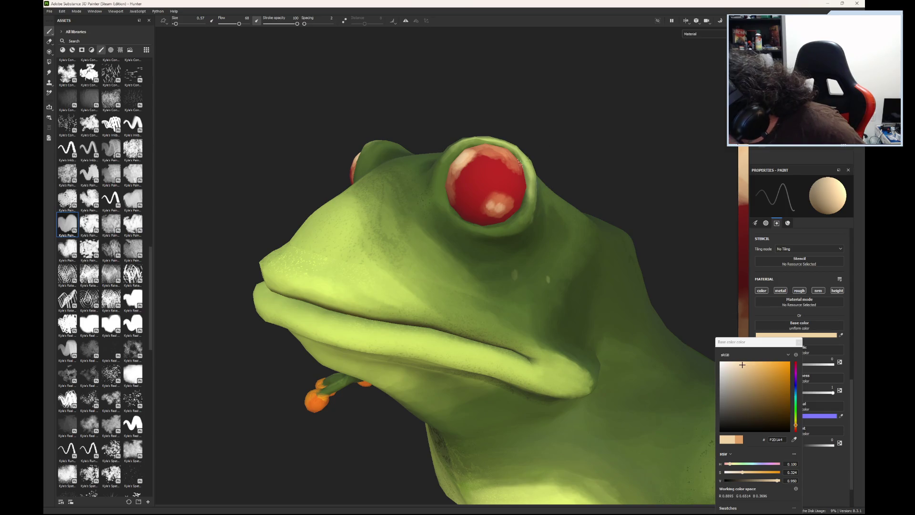
Step: Sample the eye's red, darken it toward pure red, and set brush Size to 1.18
{"action": "left_click", "coordinate": [511, 184]}
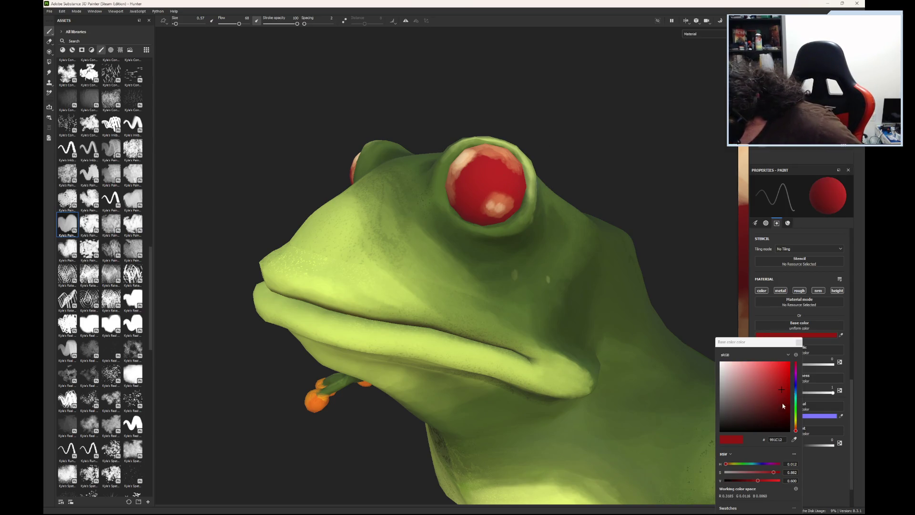
{"action": "left_click_drag", "start_coordinate": [781, 391], "coordinate": [781, 395]}
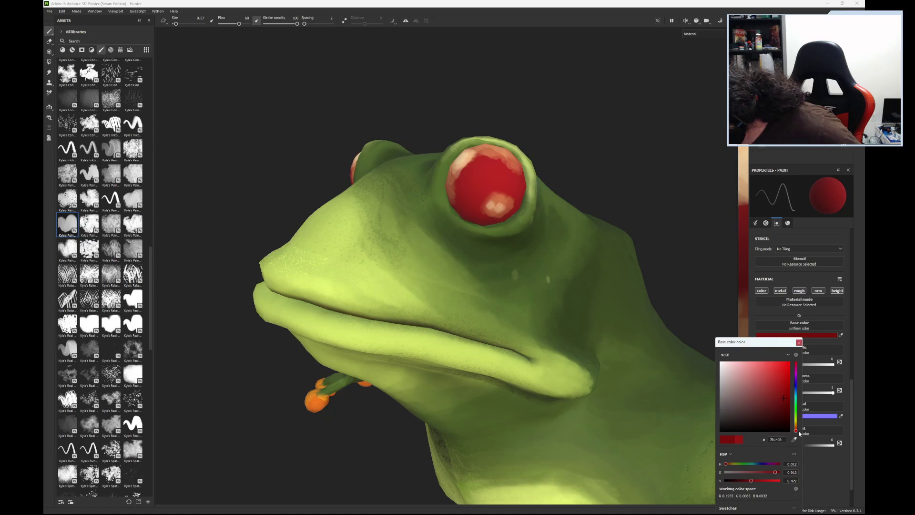
{"action": "left_click_drag", "start_coordinate": [797, 435], "coordinate": [797, 437]}
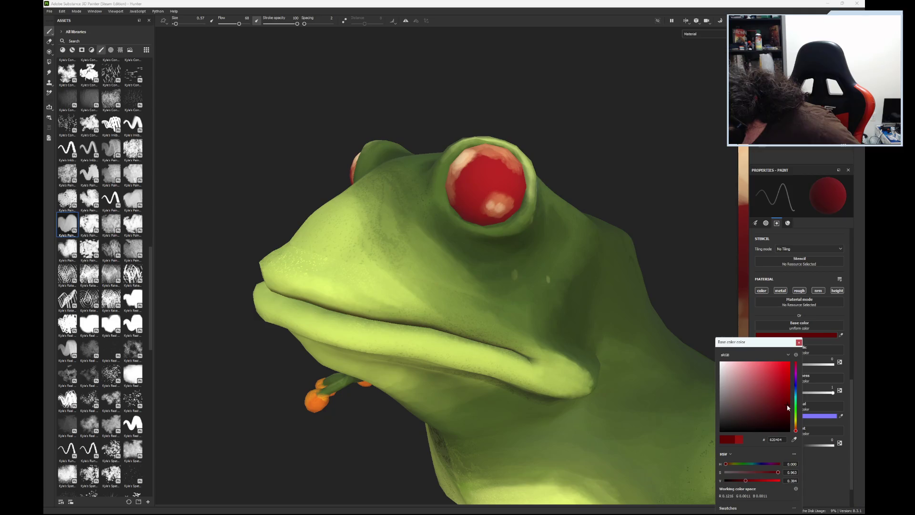
{"action": "left_click", "coordinate": [179, 25]}
{"action": "left_click_drag", "start_coordinate": [178, 26], "coordinate": [181, 25]}
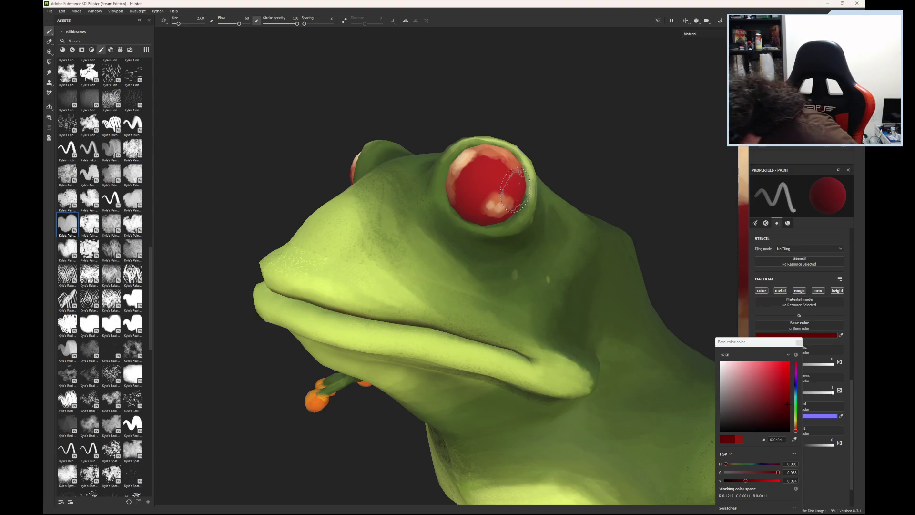
{"action": "left_click", "coordinate": [179, 25]}
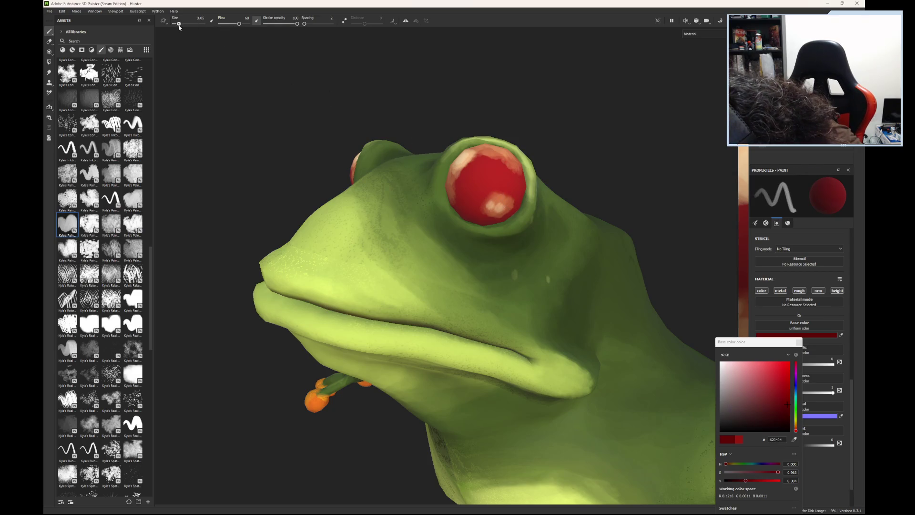
{"action": "left_click_drag", "start_coordinate": [178, 26], "coordinate": [175, 26]}
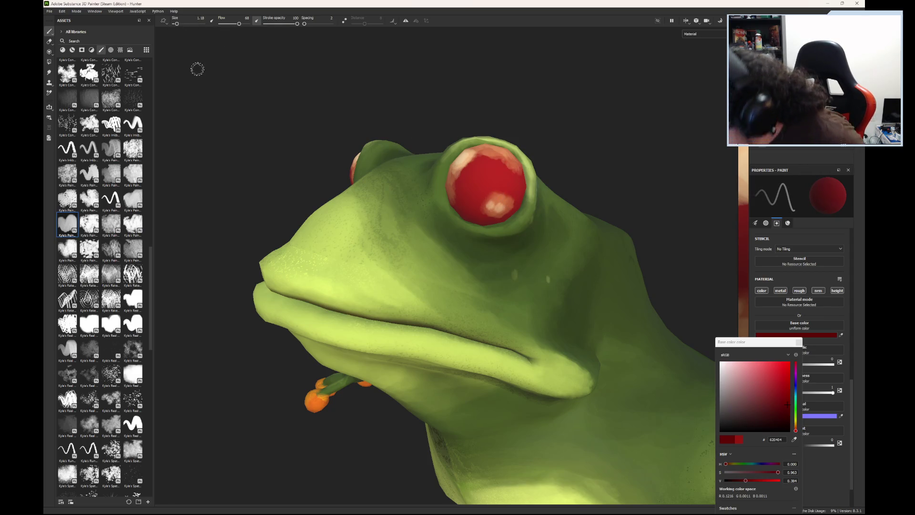
{"action": "left_click_drag", "start_coordinate": [175, 25], "coordinate": [178, 24]}
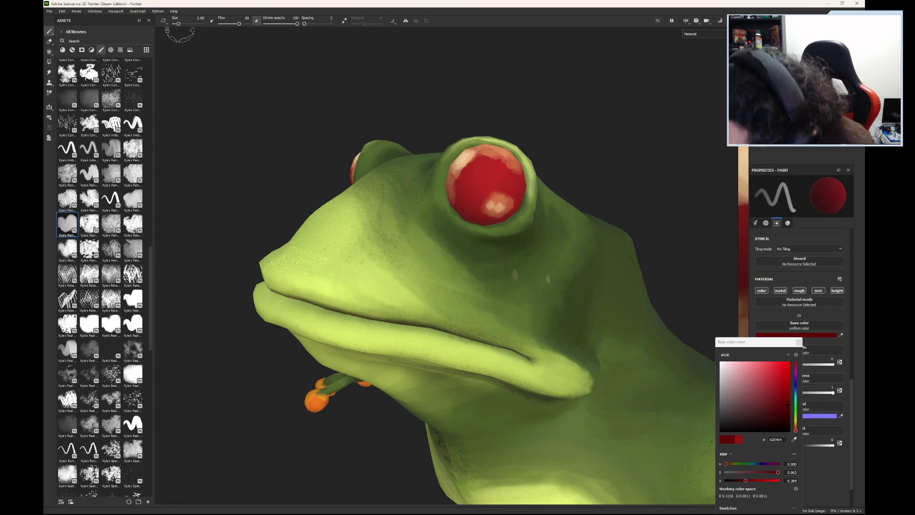
{"action": "right_click_drag", "start_coordinate": [181, 33], "coordinate": [168, 33], "text": "ctrl"}
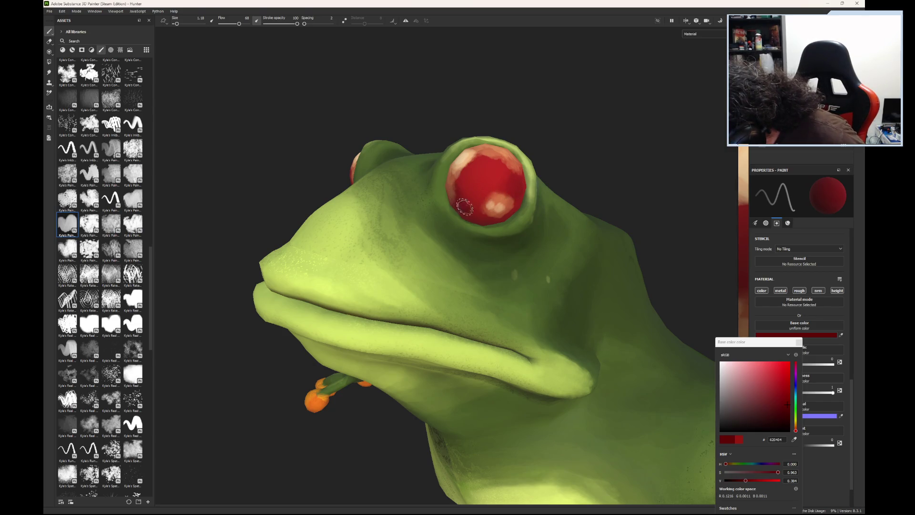
Step: Paint darker red down the eye's left side and, darker still, along its lower rim
{"action": "left_click_drag", "start_coordinate": [461, 181], "coordinate": [472, 212]}
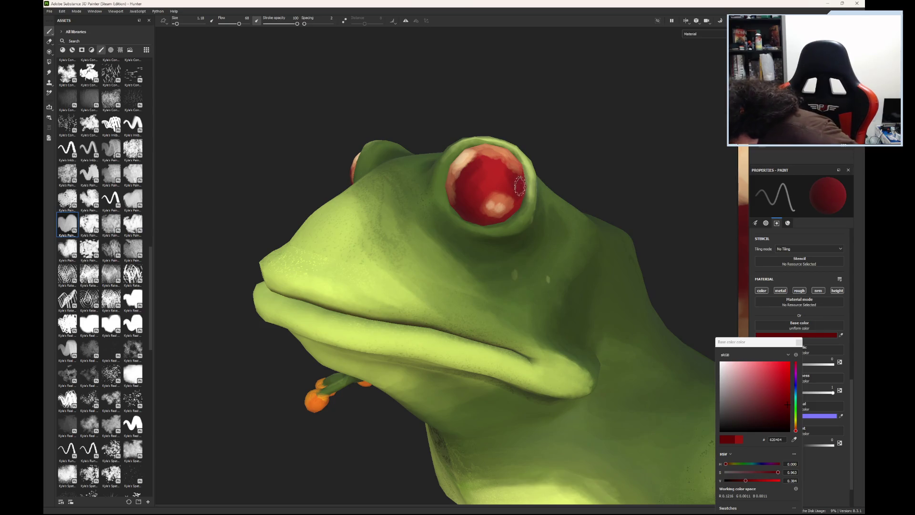
{"action": "left_click_drag", "start_coordinate": [515, 189], "coordinate": [520, 177], "text": "alt"}
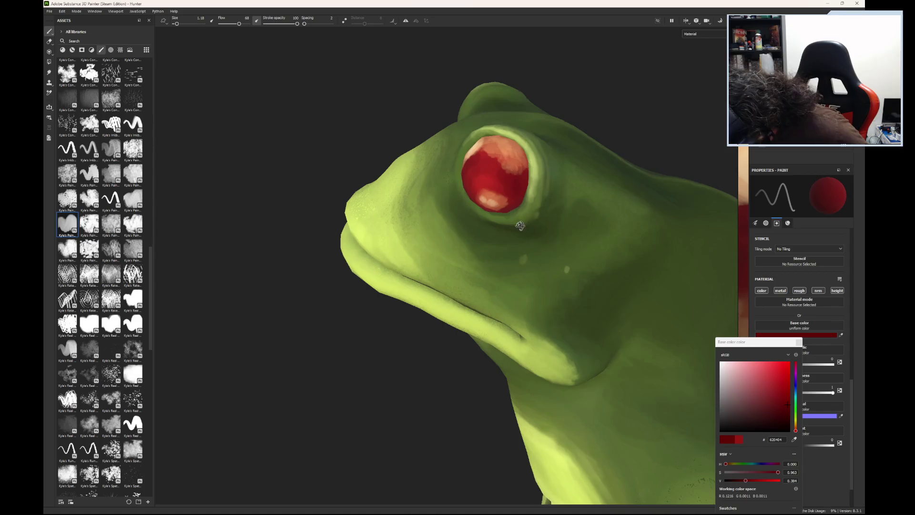
{"action": "left_click_drag", "start_coordinate": [519, 223], "coordinate": [558, 122], "text": "alt"}
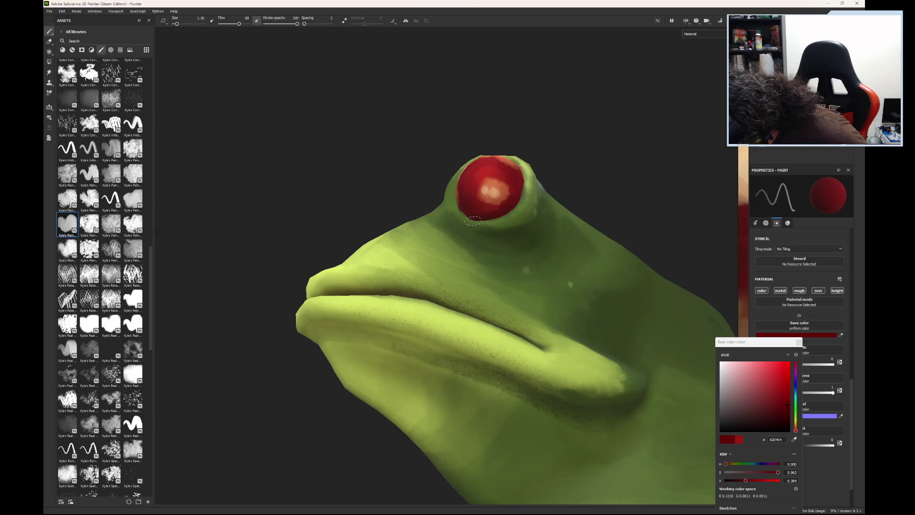
{"action": "left_click_drag", "start_coordinate": [518, 191], "coordinate": [544, 229], "text": "alt"}
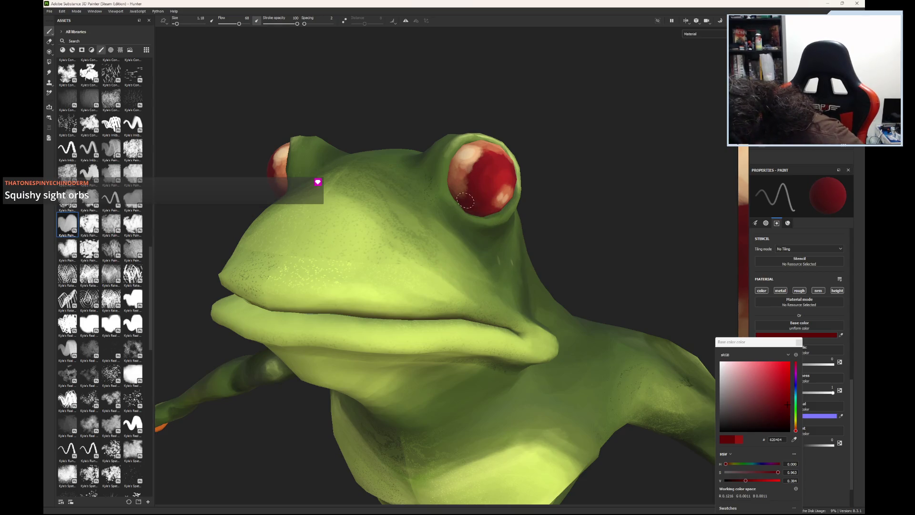
{"action": "left_click_drag", "start_coordinate": [788, 410], "coordinate": [789, 423]}
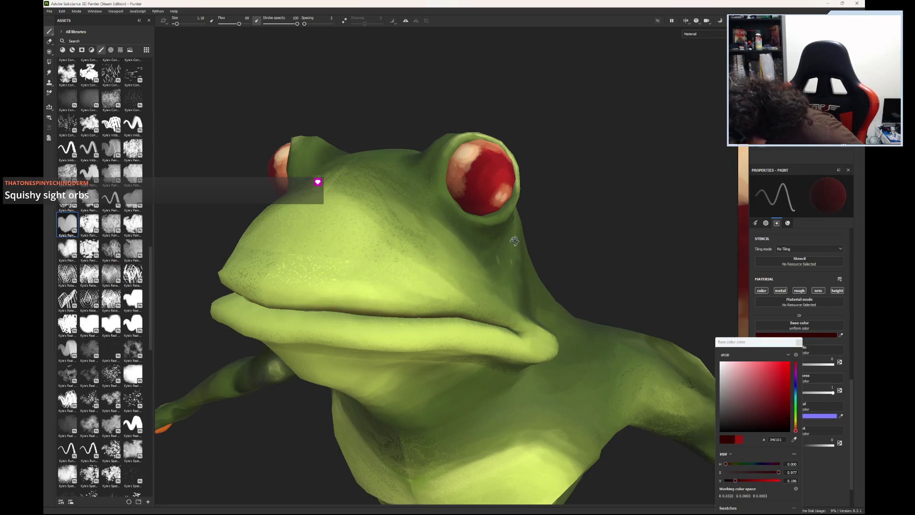
{"action": "left_click_drag", "start_coordinate": [468, 208], "coordinate": [463, 175], "text": "alt"}
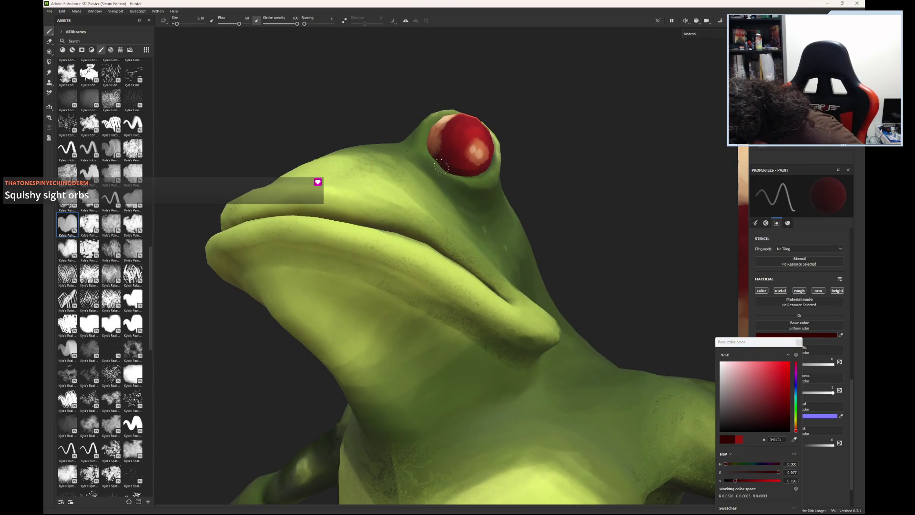
{"action": "mouse_move", "coordinate": [448, 171]}
{"action": "left_mouse_down"}
{"action": "mouse_move", "coordinate": [473, 175]}
{"action": "mouse_move", "coordinate": [466, 208]}
{"action": "mouse_move", "coordinate": [415, 176]}
{"action": "mouse_move", "coordinate": [408, 213]}
{"action": "left_mouse_up"}
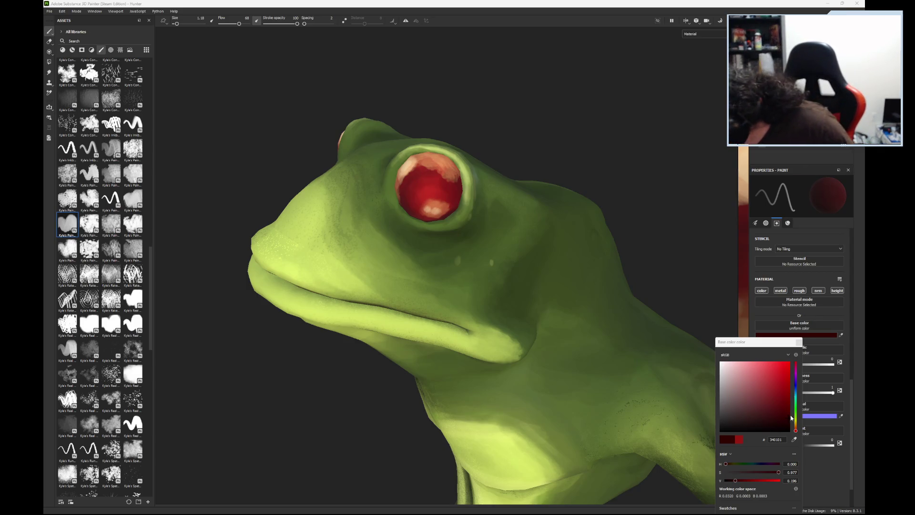
Step: Sample the reddish-brown paint colour from the frog's red eye after orbiting to a lower frontal view
{"action": "left_click_drag", "start_coordinate": [790, 422], "coordinate": [786, 423]}
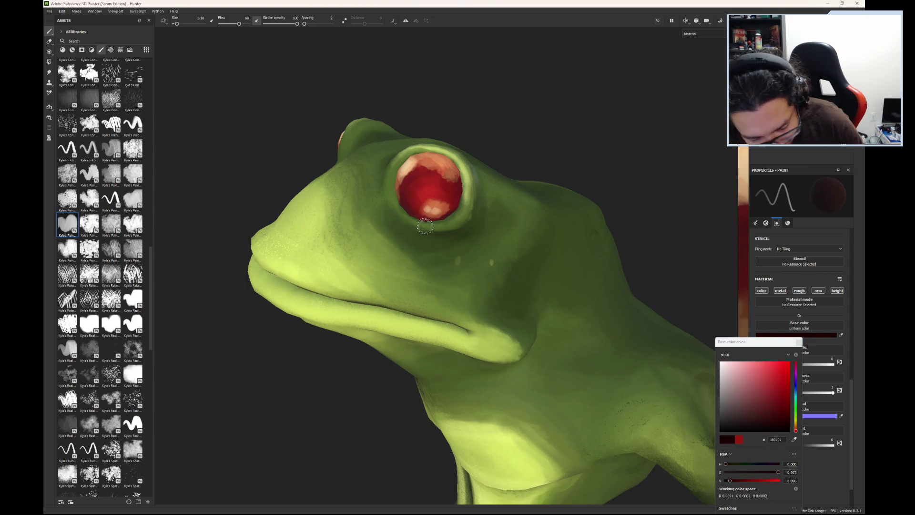
{"action": "left_click_drag", "start_coordinate": [429, 246], "coordinate": [433, 218], "text": "alt"}
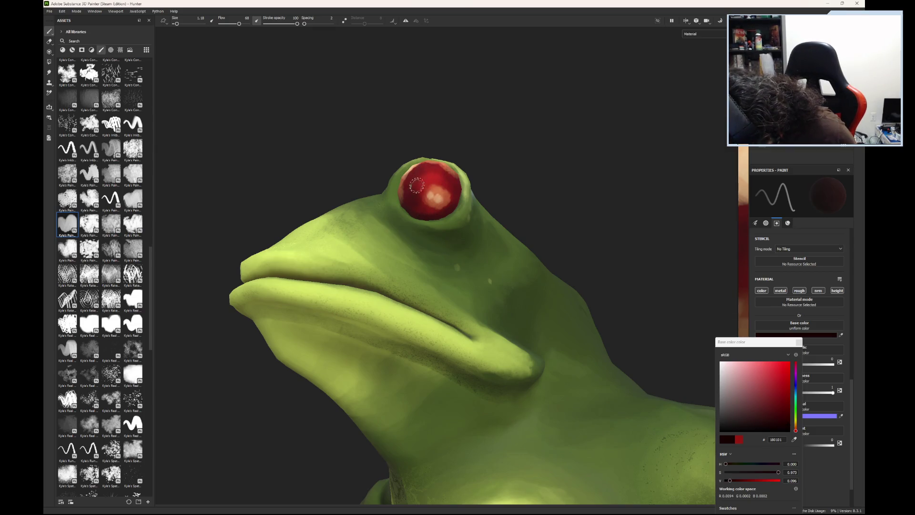
{"action": "left_click_drag", "start_coordinate": [420, 253], "coordinate": [393, 199], "text": "alt"}
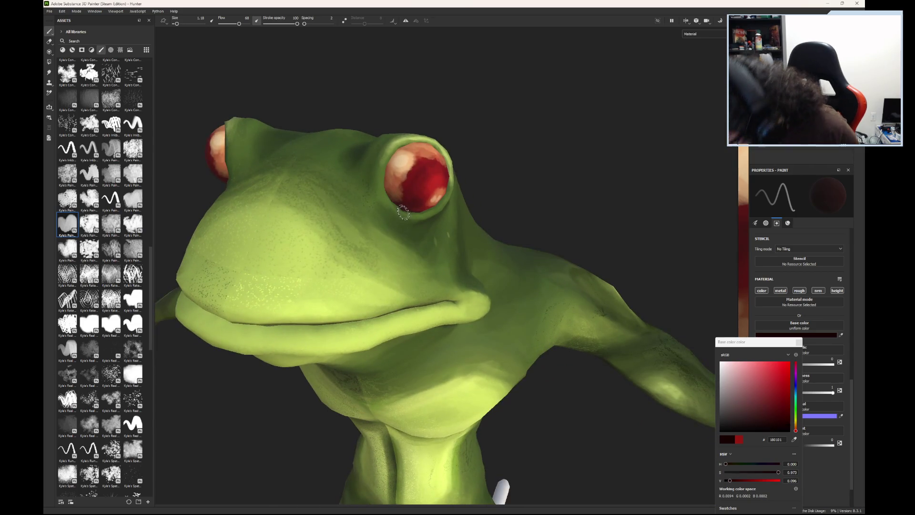
{"action": "left_click_drag", "start_coordinate": [409, 215], "coordinate": [402, 206], "text": "alt"}
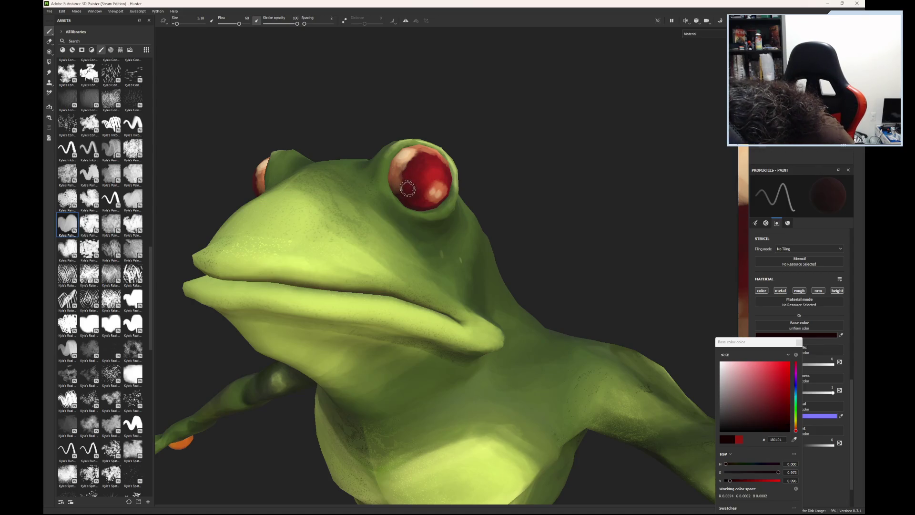
{"action": "key", "text": "p"}
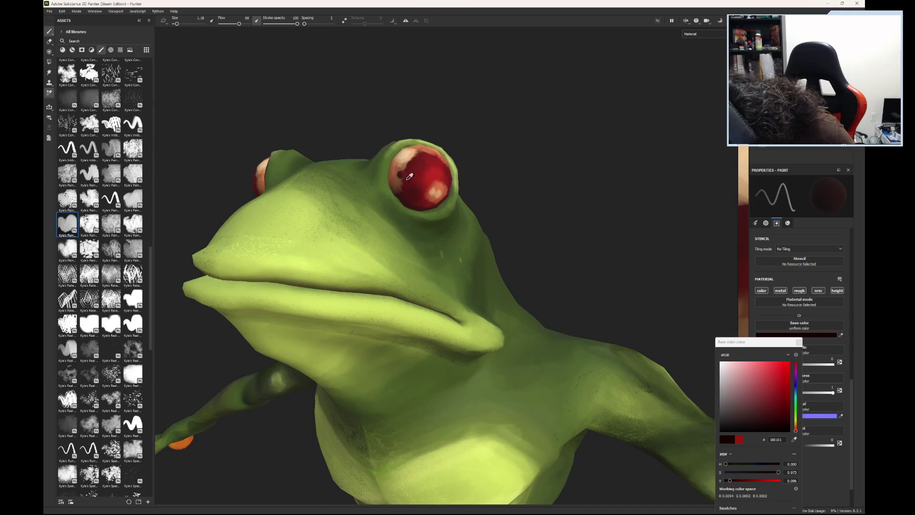
{"action": "left_click", "coordinate": [417, 189]}
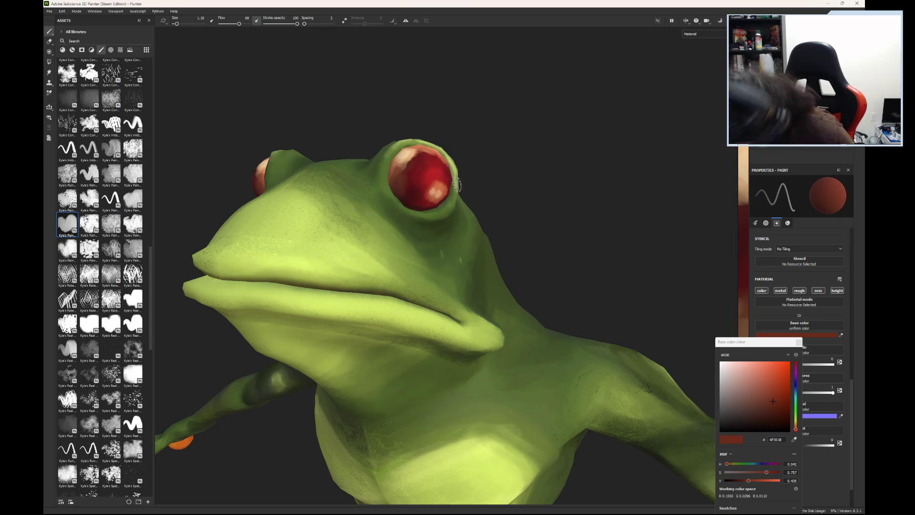
Step: Sample the red from the eye and paint a dark vertical slit pupil with a white highlight dot
{"action": "left_click_drag", "start_coordinate": [458, 184], "coordinate": [447, 189], "text": "alt"}
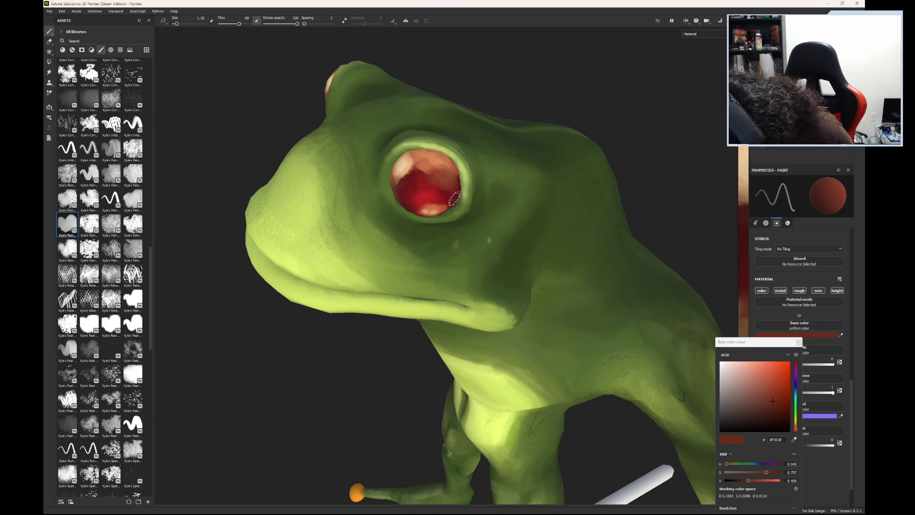
{"action": "left_click", "coordinate": [424, 195]}
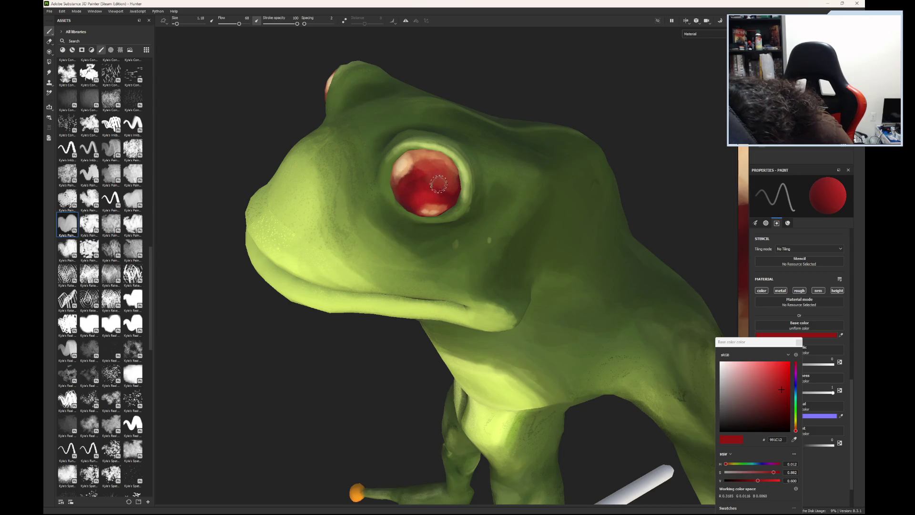
{"action": "mouse_move", "coordinate": [446, 184]}
{"action": "left_mouse_down", "text": "alt"}
{"action": "mouse_move", "coordinate": [484, 139]}
{"action": "mouse_move", "coordinate": [498, 84]}
{"action": "mouse_move", "coordinate": [545, 143]}
{"action": "left_mouse_up", "text": "alt"}
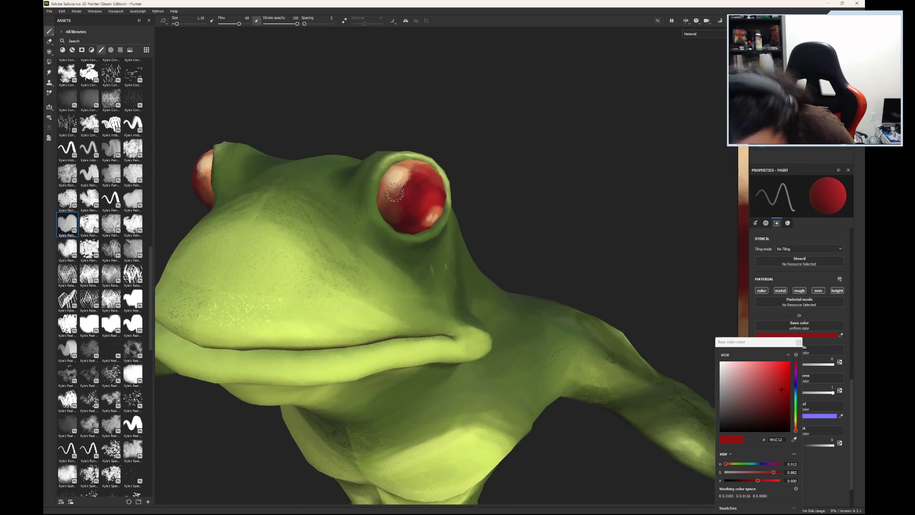
{"action": "key", "text": "ctrl"}
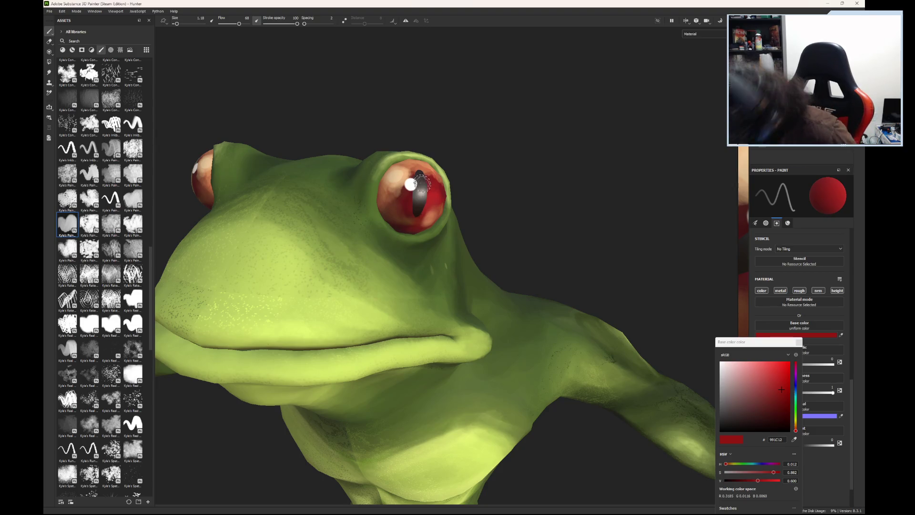
Step: Load a near-black, rougher paint with brush Size 0.42 and Flow 100 for the pupil slit
{"action": "left_click", "coordinate": [418, 185]}
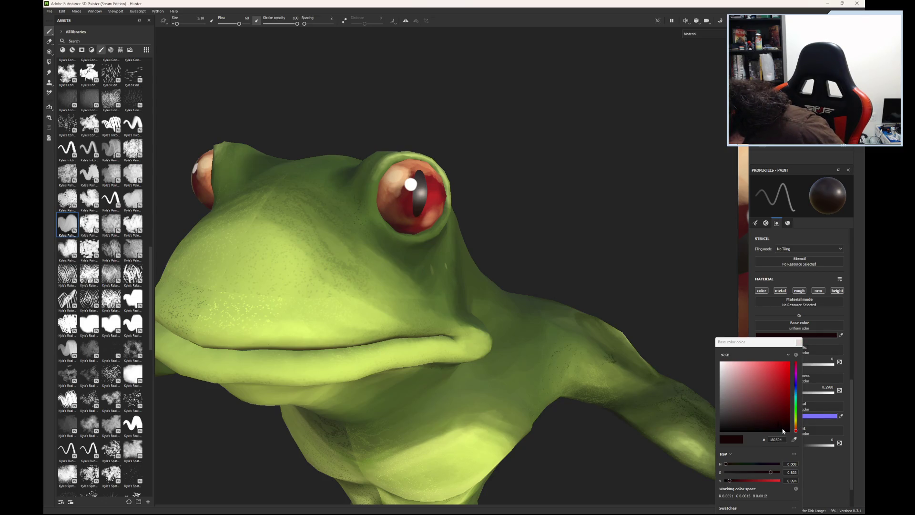
{"action": "left_click_drag", "start_coordinate": [782, 429], "coordinate": [786, 433]}
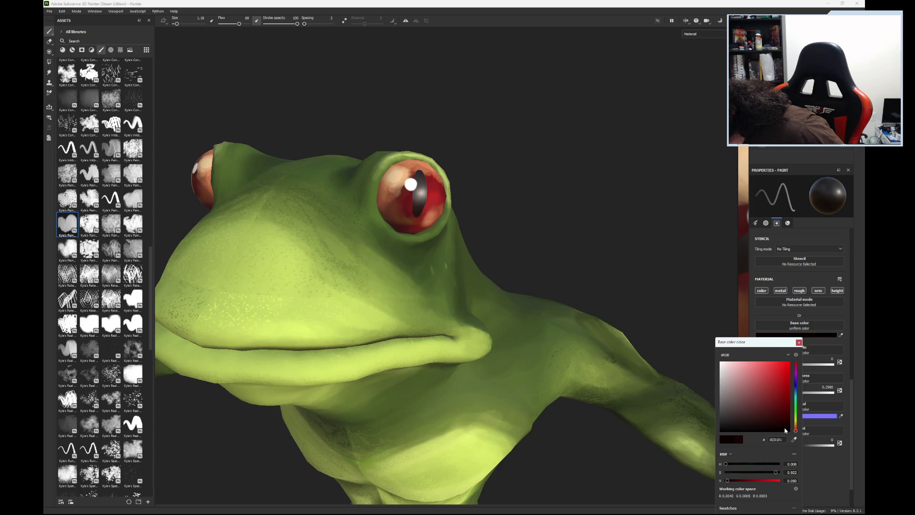
{"action": "left_click", "coordinate": [830, 394]}
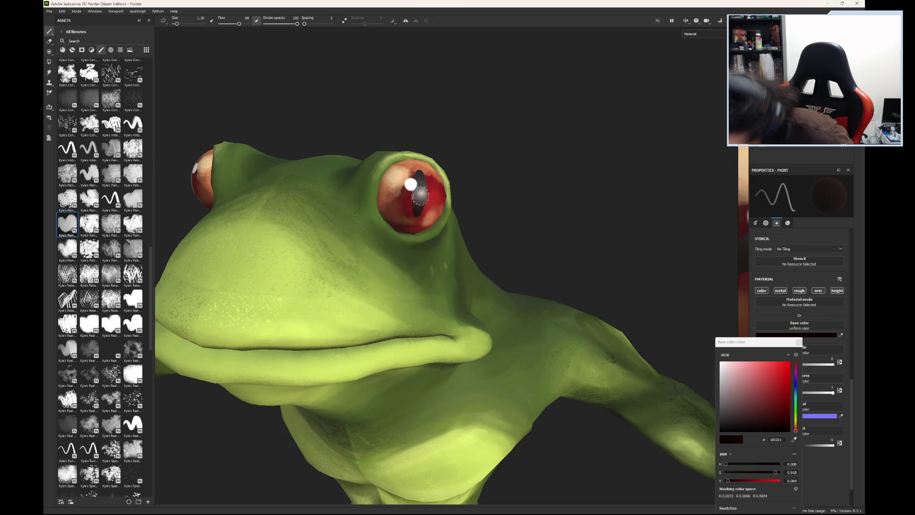
{"action": "left_click_drag", "start_coordinate": [177, 23], "coordinate": [175, 23]}
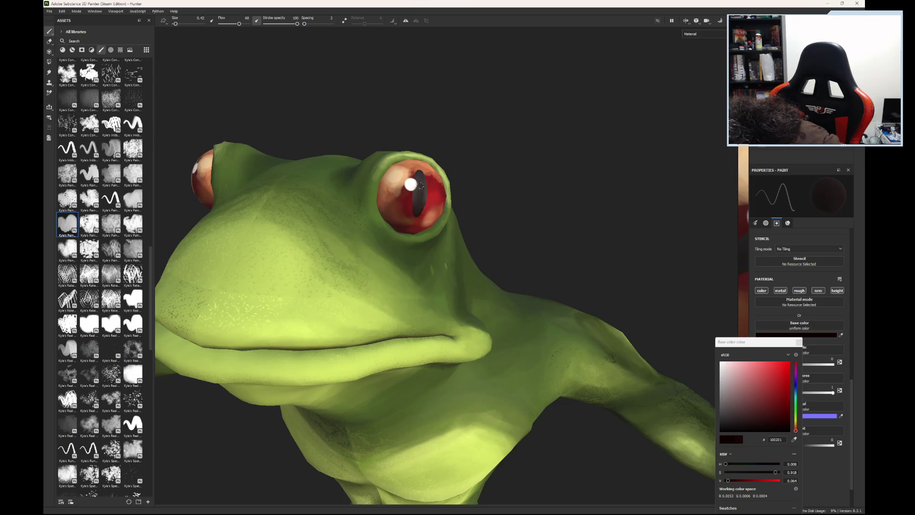
{"action": "left_click_drag", "start_coordinate": [239, 23], "coordinate": [321, 57]}
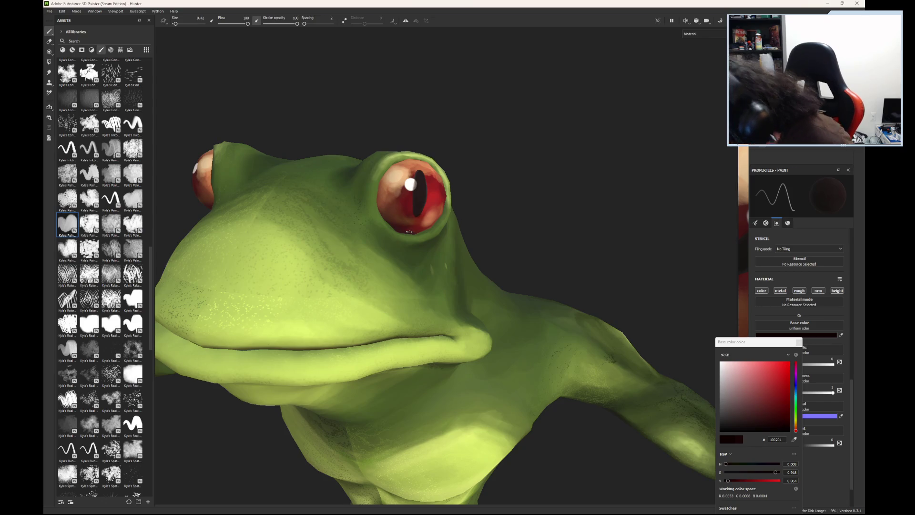
Step: Erase along the pupil edges with a 0.75 eraser to slim the black slit
{"action": "left_click", "coordinate": [50, 41]}
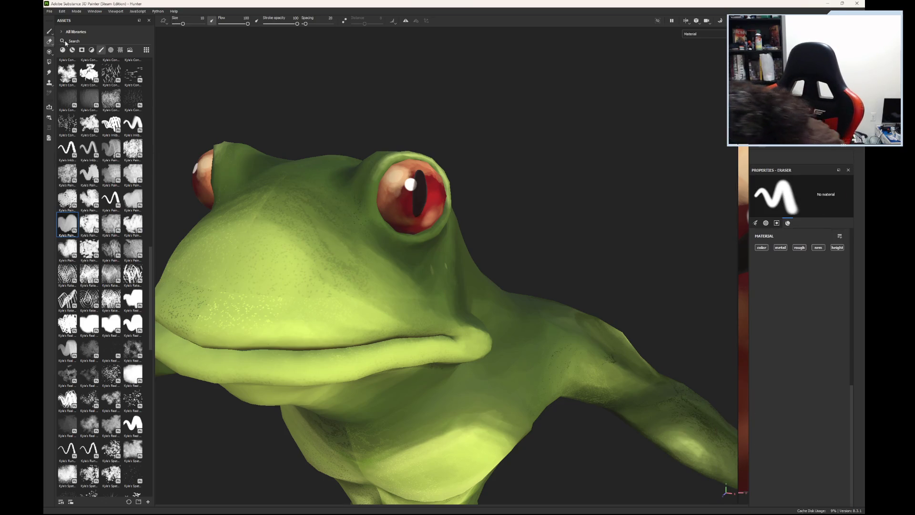
{"action": "left_click_drag", "start_coordinate": [183, 24], "coordinate": [176, 24]}
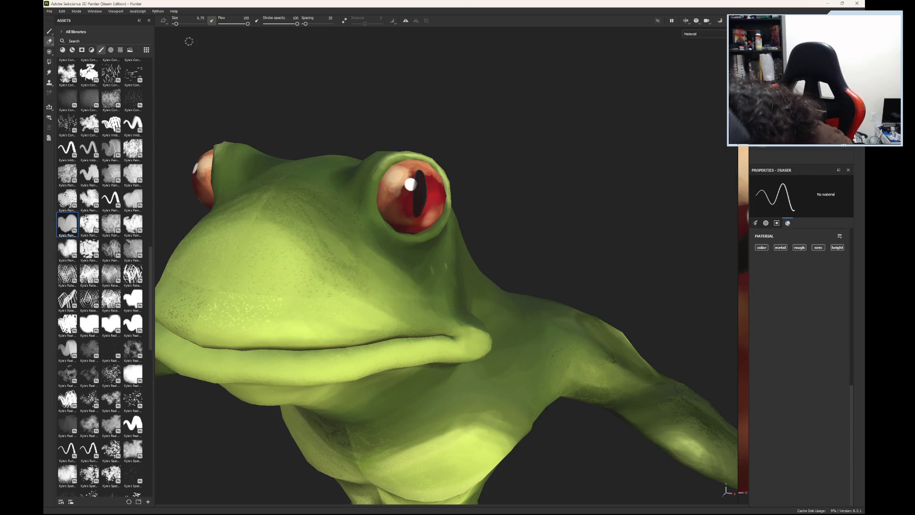
{"action": "left_click", "coordinate": [50, 31]}
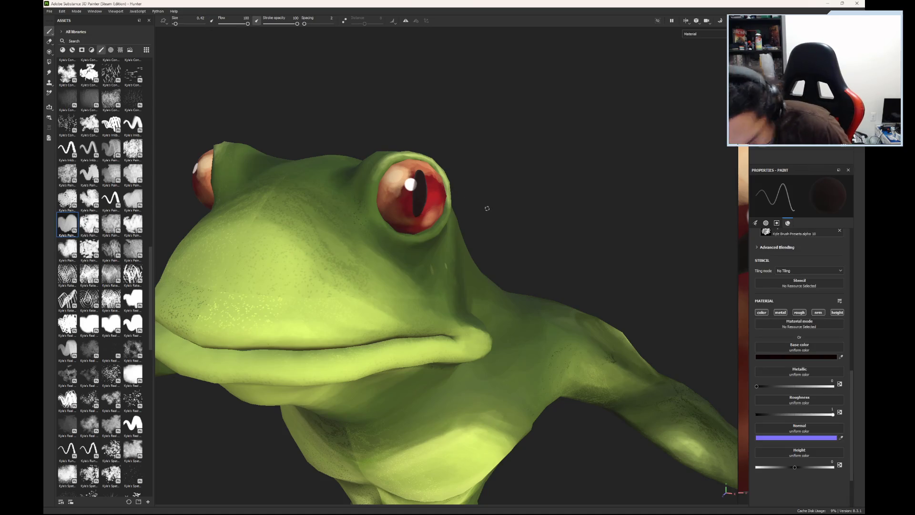
{"action": "left_click_drag", "start_coordinate": [485, 204], "coordinate": [417, 188], "text": "alt"}
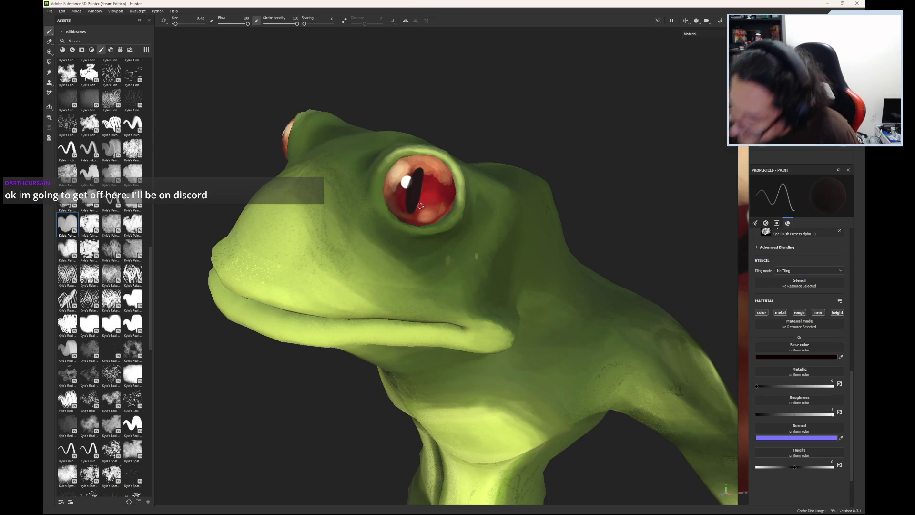
{"action": "left_click", "coordinate": [50, 42]}
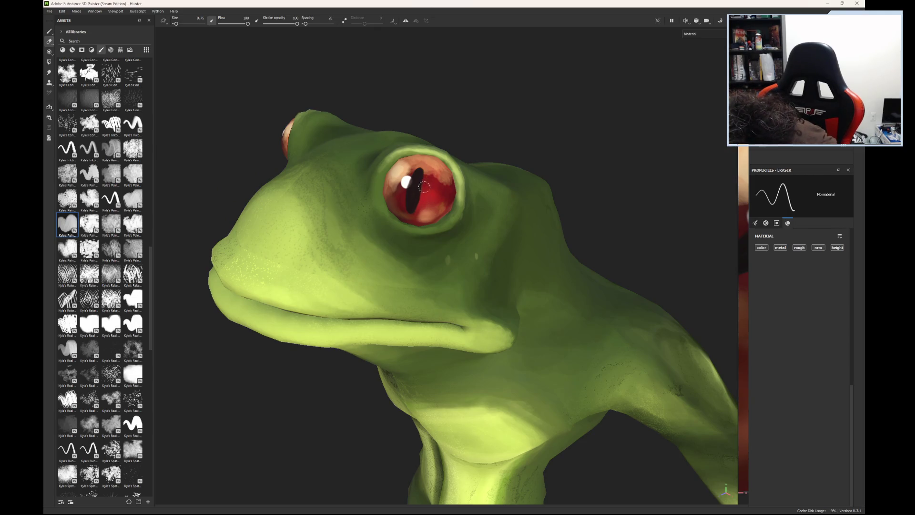
{"action": "mouse_move", "coordinate": [422, 200]}
{"action": "left_mouse_down"}
{"action": "mouse_move", "coordinate": [414, 216]}
{"action": "mouse_move", "coordinate": [422, 172]}
{"action": "mouse_move", "coordinate": [407, 175]}
{"action": "mouse_move", "coordinate": [403, 202]}
{"action": "left_mouse_up"}
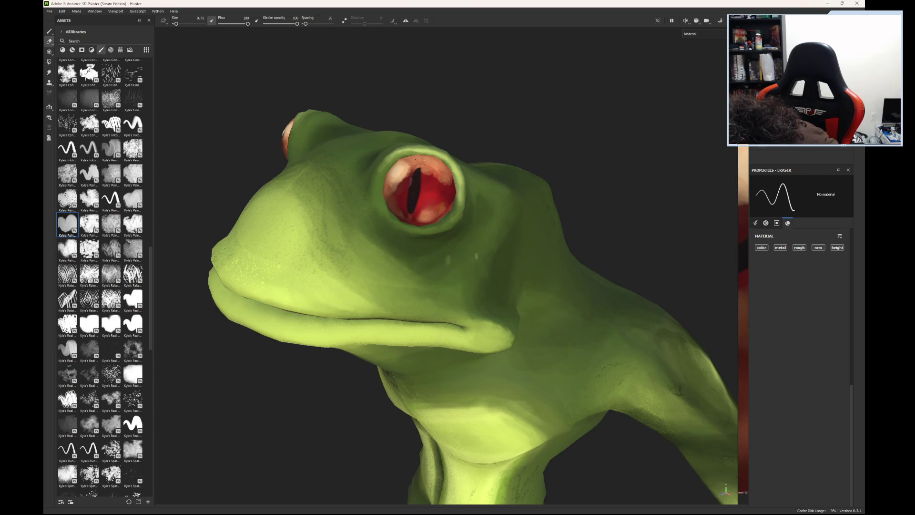
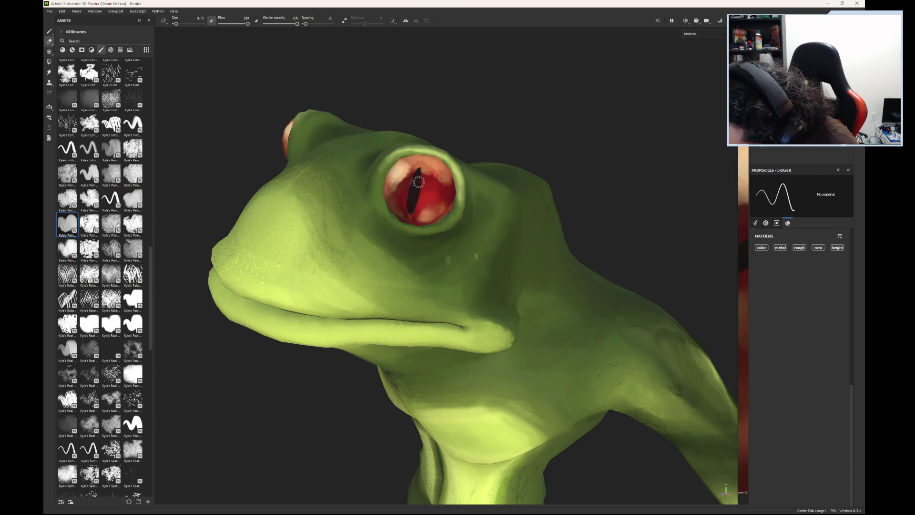
Step: Settle on the Paint tool after toggling the Eraser, and lower brush Flow slightly
{"action": "left_click", "coordinate": [49, 31]}
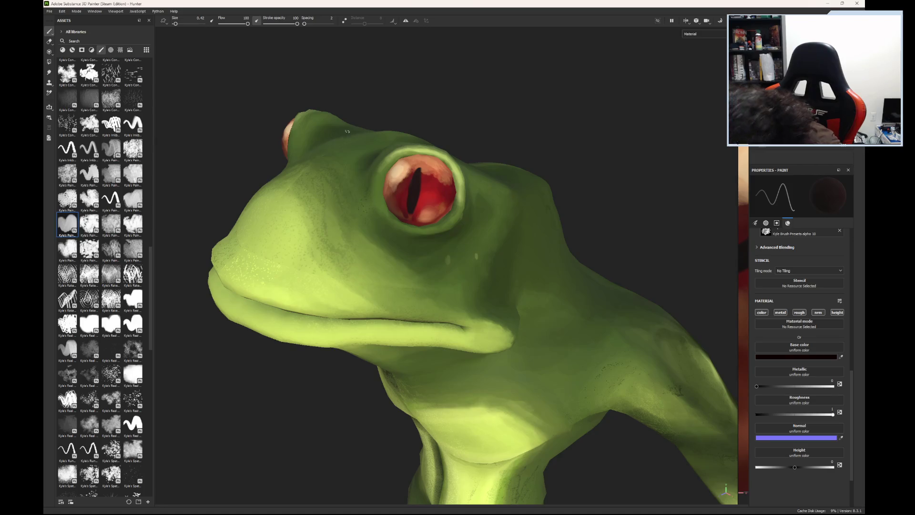
{"action": "left_click", "coordinate": [50, 41]}
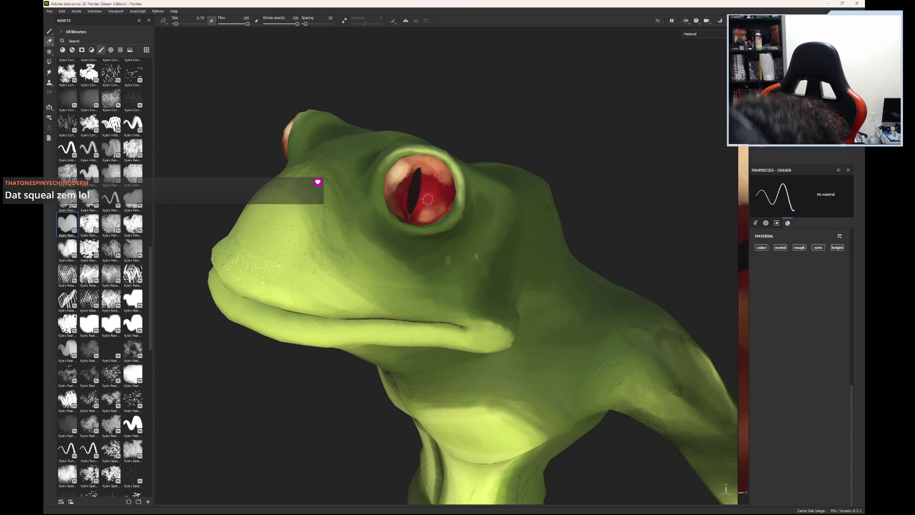
{"action": "left_click", "coordinate": [49, 31]}
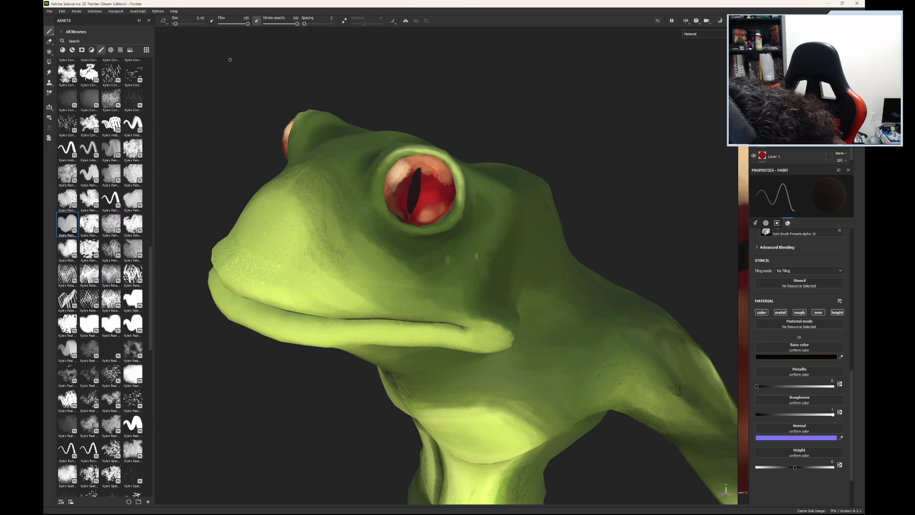
{"action": "left_click_drag", "start_coordinate": [248, 23], "coordinate": [244, 26]}
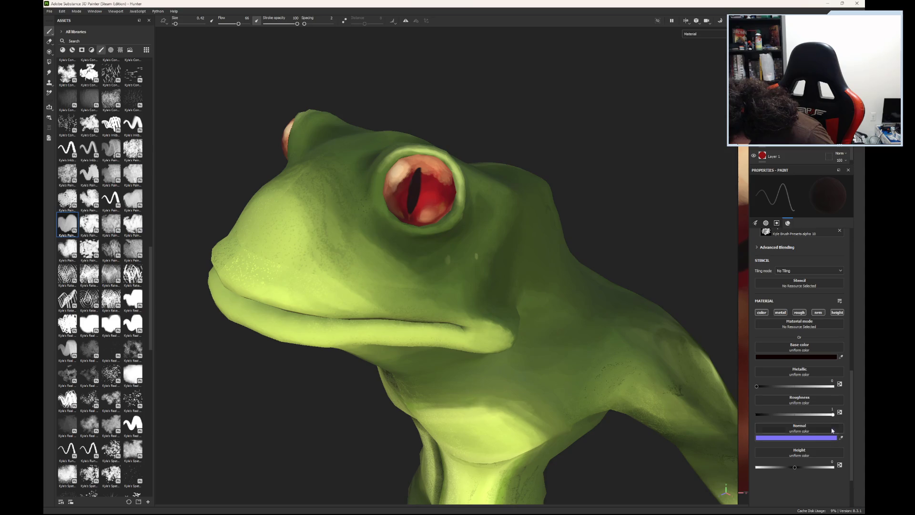
Step: Load a near-white pale pink base colour, shrink the brush to 0.1, and dab a highlight on the eye
{"action": "left_click", "coordinate": [798, 355]}
{"action": "left_click", "coordinate": [736, 367]}
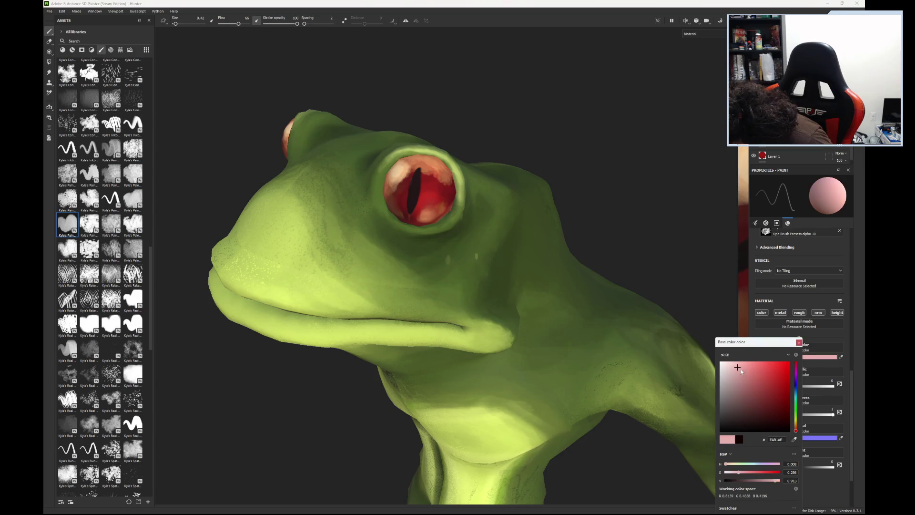
{"action": "left_click_drag", "start_coordinate": [735, 367], "coordinate": [728, 364]}
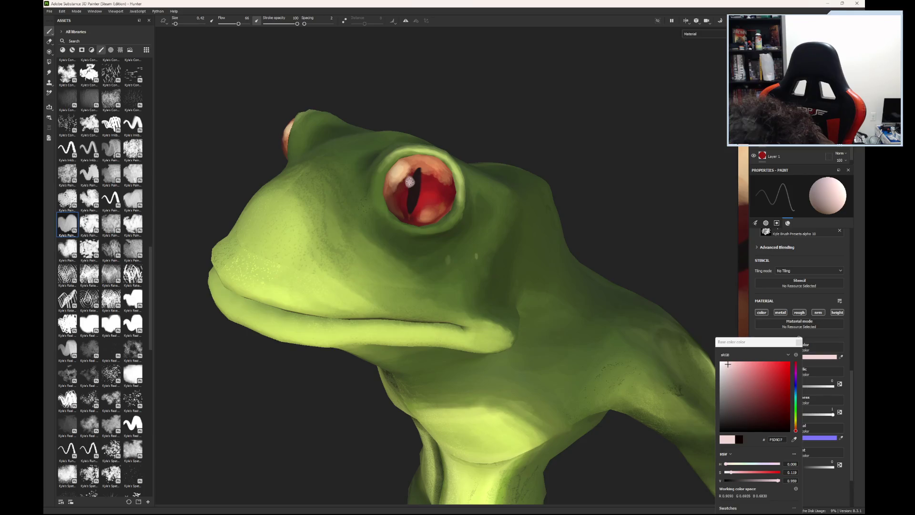
{"action": "left_click_drag", "start_coordinate": [175, 24], "coordinate": [173, 24]}
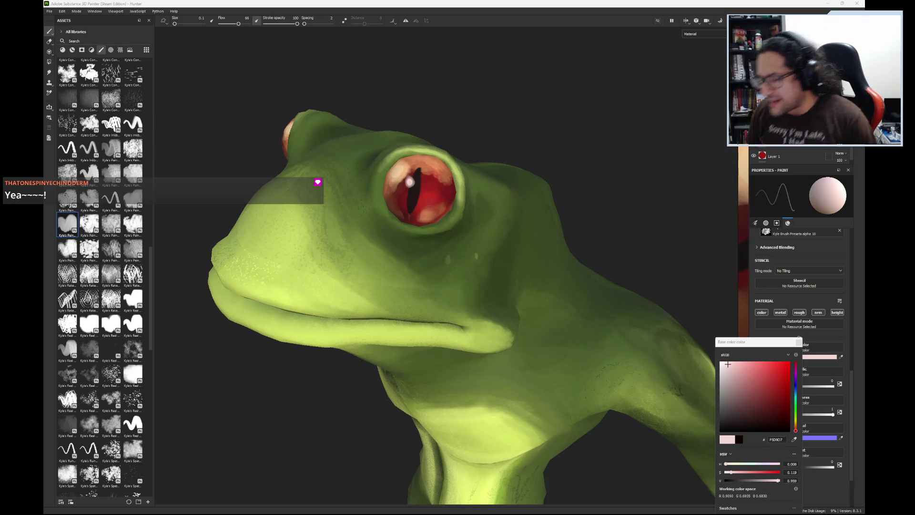
{"action": "left_click", "coordinate": [723, 365]}
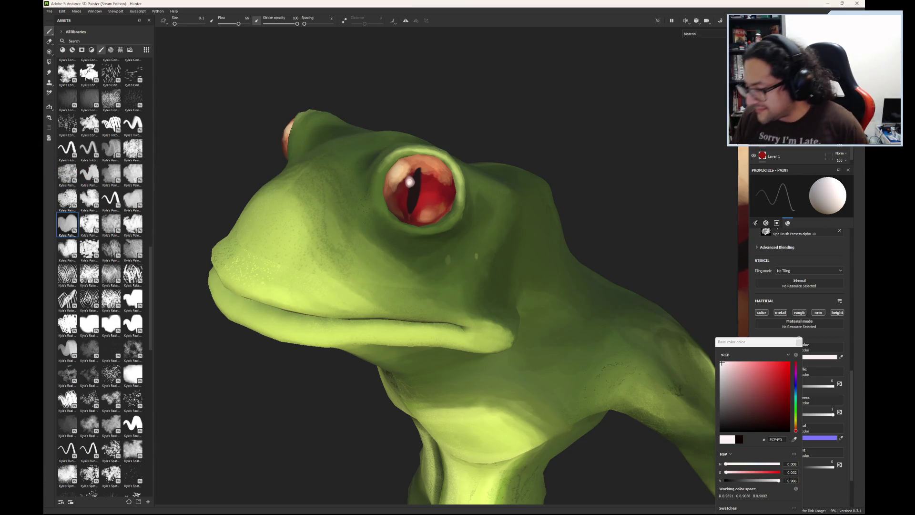
Step: Repaint the eye highlight as a crisper, brighter white glint with a tweaked pinkish-white colour
{"action": "left_click", "coordinate": [723, 364]}
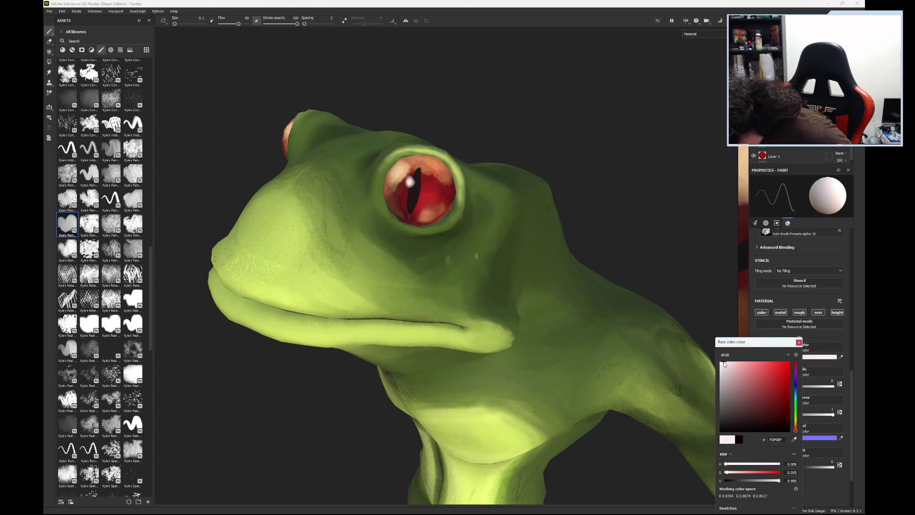
{"action": "left_click_drag", "start_coordinate": [176, 25], "coordinate": [177, 25]}
{"action": "left_click", "coordinate": [409, 184]}
{"action": "left_click_drag", "start_coordinate": [179, 24], "coordinate": [175, 25]}
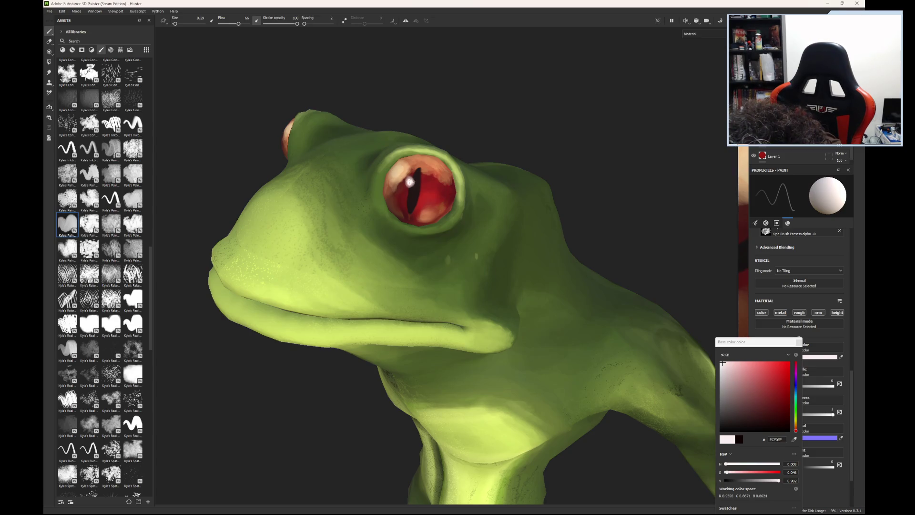
{"action": "left_click", "coordinate": [409, 183]}
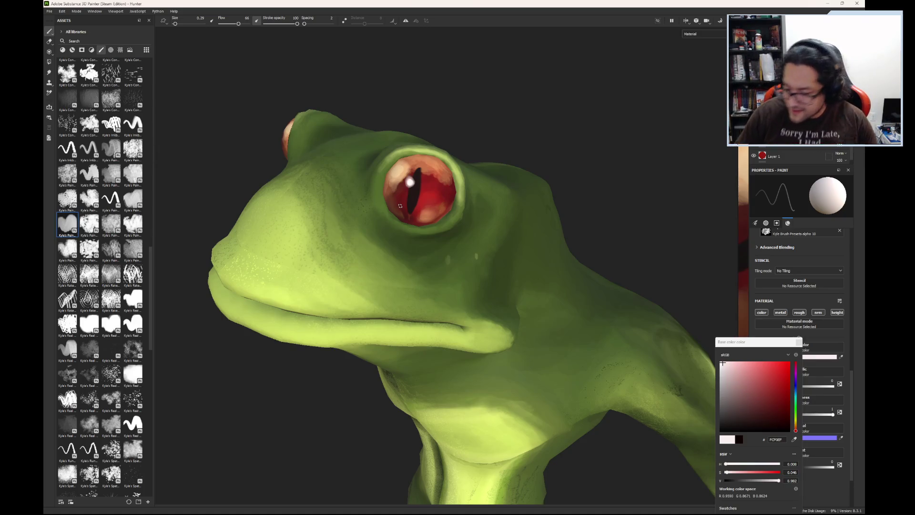
{"action": "scroll", "coordinate": [391, 243], "scroll_direction": "down", "scroll_amount": 3}
{"action": "scroll", "coordinate": [378, 343], "scroll_direction": "down", "scroll_amount": 2}
{"action": "scroll", "coordinate": [362, 459], "scroll_direction": "down", "scroll_amount": 2}
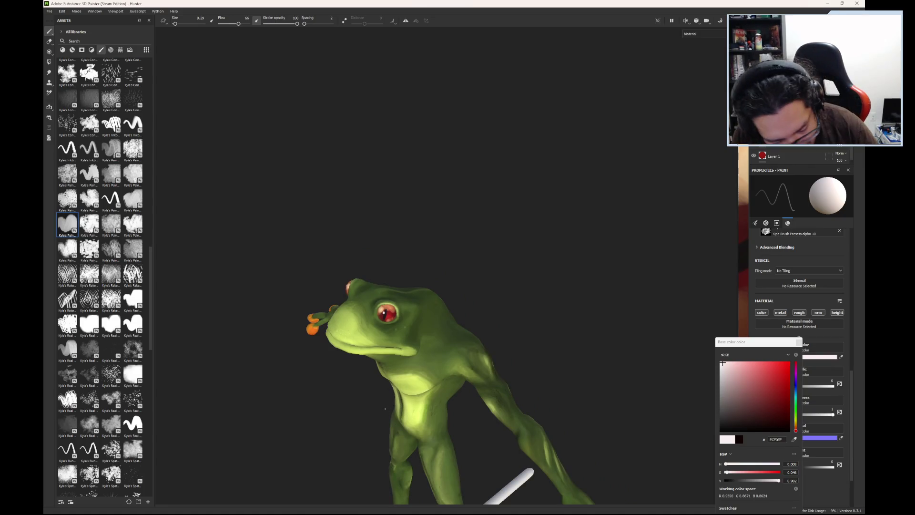
{"action": "left_click_drag", "start_coordinate": [382, 420], "coordinate": [440, 385], "text": "alt"}
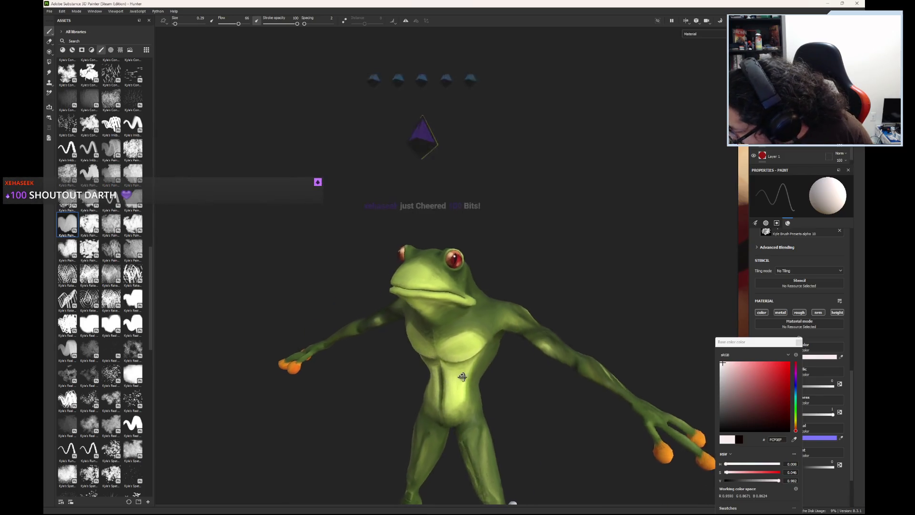
{"action": "mouse_move", "coordinate": [440, 384]}
{"action": "left_mouse_down", "text": "alt"}
{"action": "mouse_move", "coordinate": [566, 356]}
{"action": "mouse_move", "coordinate": [557, 360]}
{"action": "left_mouse_up", "text": "alt"}
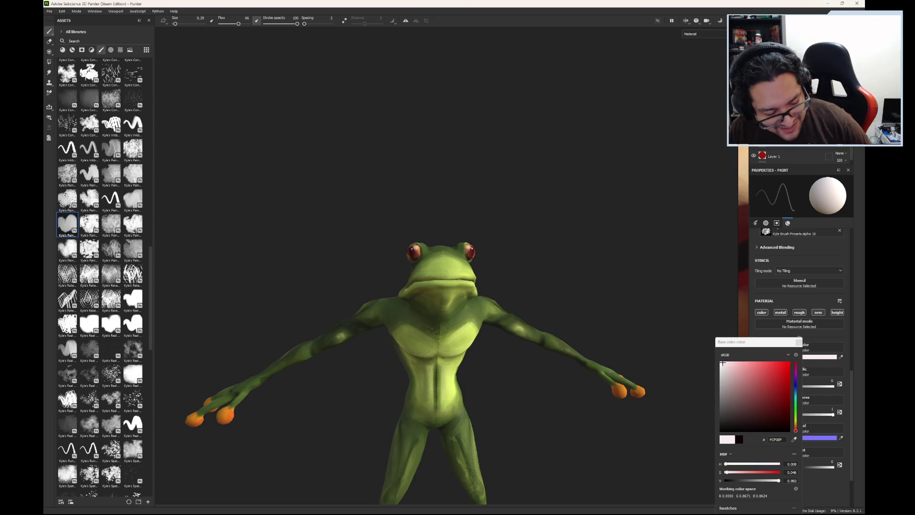
{"action": "scroll", "coordinate": [624, 304], "scroll_direction": "up", "scroll_amount": 3}
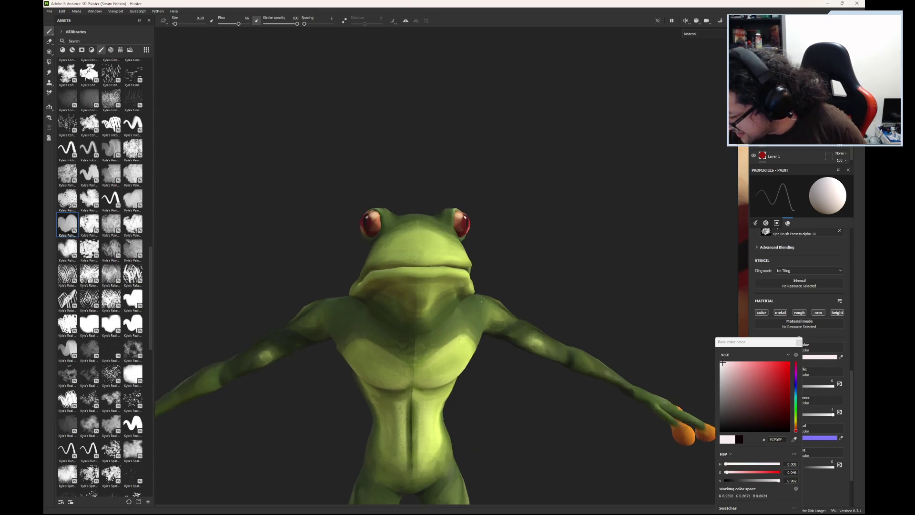
{"action": "scroll", "coordinate": [508, 262], "scroll_direction": "up", "scroll_amount": 3}
{"action": "mouse_move", "coordinate": [509, 262]}
{"action": "left_mouse_down", "text": "alt"}
{"action": "mouse_move", "coordinate": [431, 334]}
{"action": "mouse_move", "coordinate": [469, 324]}
{"action": "mouse_move", "coordinate": [427, 337]}
{"action": "left_mouse_up", "text": "alt"}
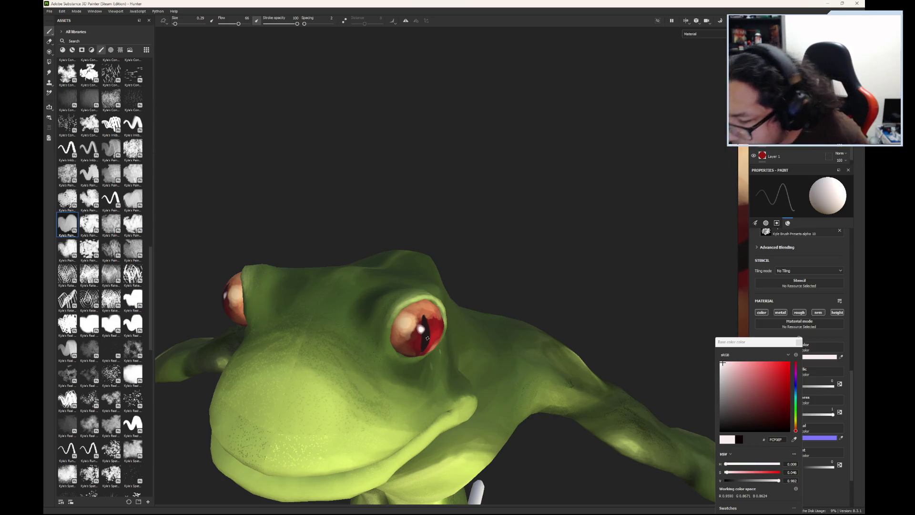
Step: Erase to soften part of the eye highlight, keeping the eraser at its small 0.75 size
{"action": "left_click", "coordinate": [51, 41]}
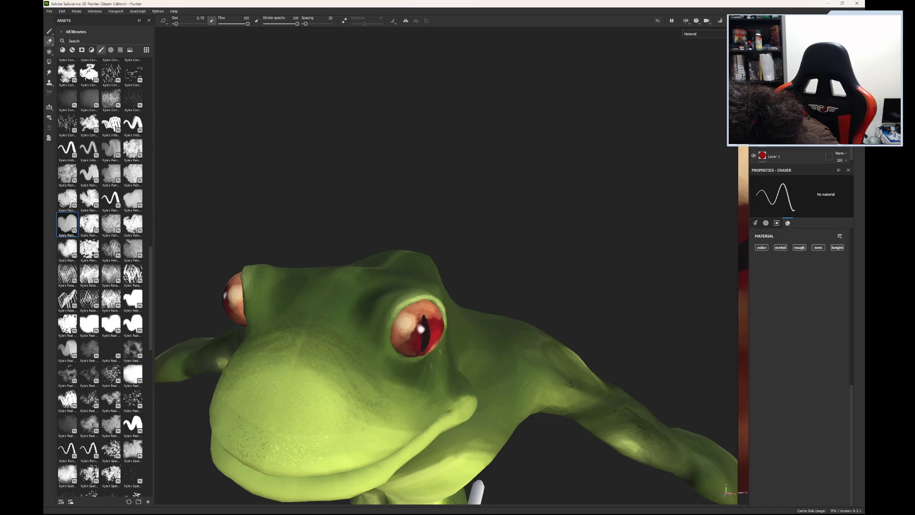
{"action": "left_click_drag", "start_coordinate": [407, 341], "coordinate": [404, 341]}
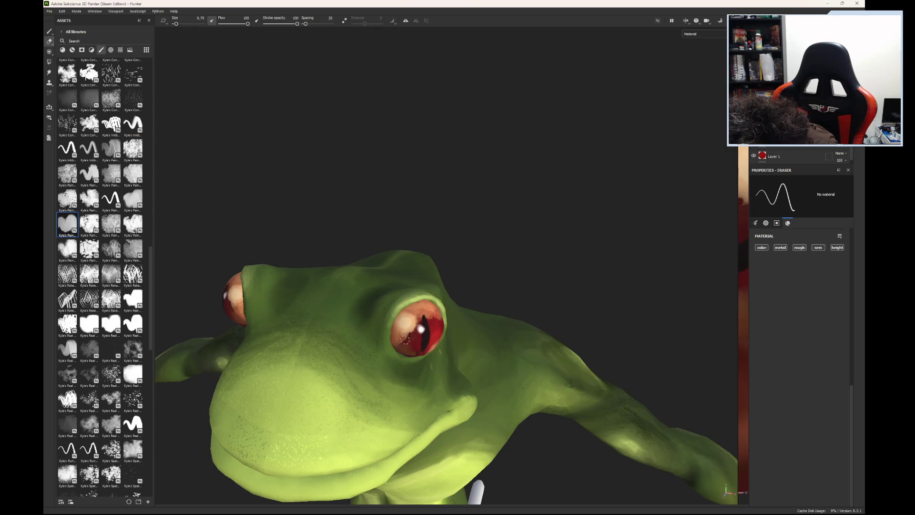
{"action": "left_click", "coordinate": [183, 27]}
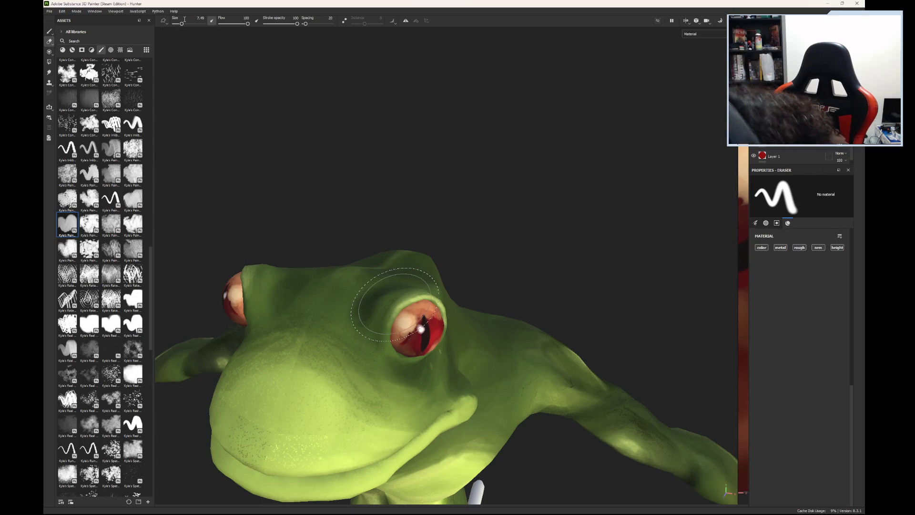
{"action": "left_click_drag", "start_coordinate": [182, 23], "coordinate": [175, 22]}
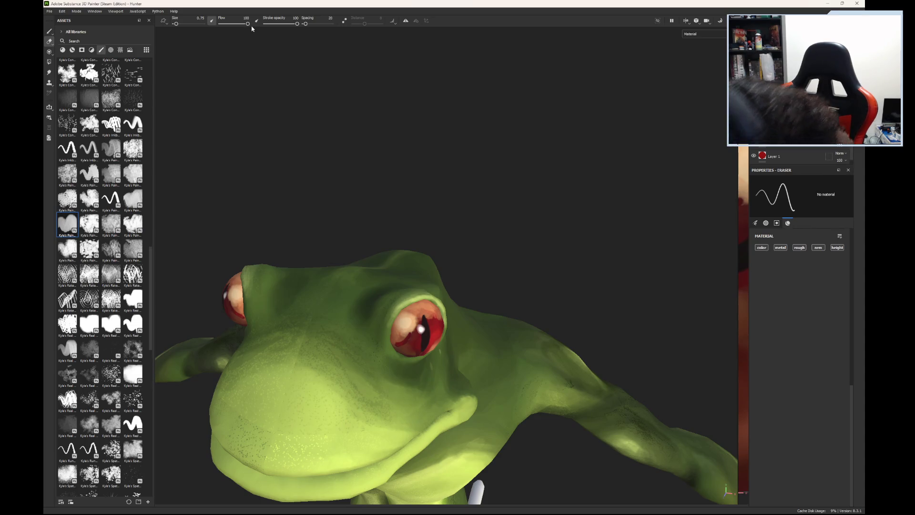
Step: Lower the eraser Flow to 67 and turn the frog to face its right eye
{"action": "key", "text": "ctrl"}
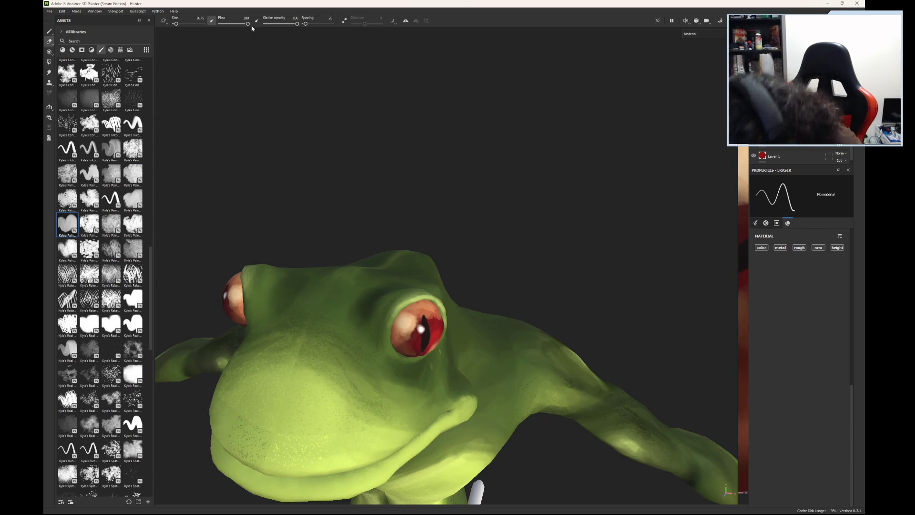
{"action": "left_click_drag", "start_coordinate": [248, 25], "coordinate": [240, 26]}
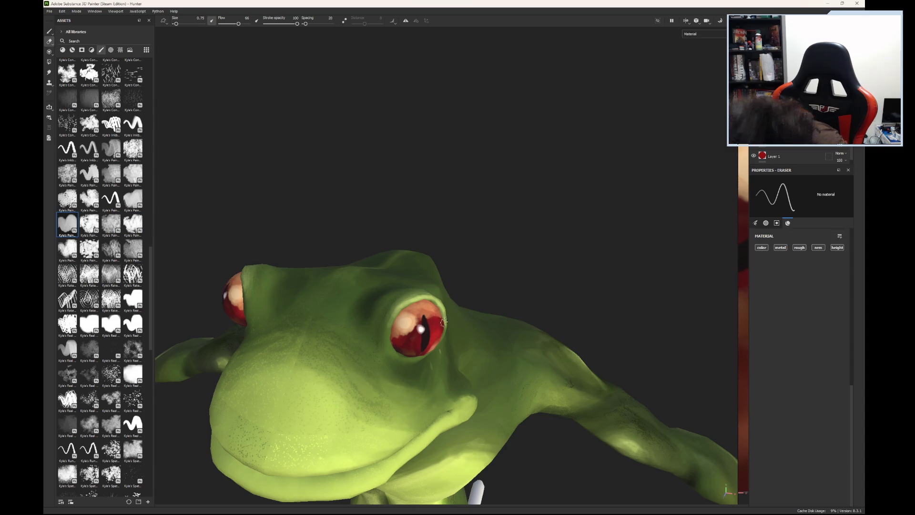
{"action": "left_click_drag", "start_coordinate": [490, 292], "coordinate": [424, 284], "text": "alt"}
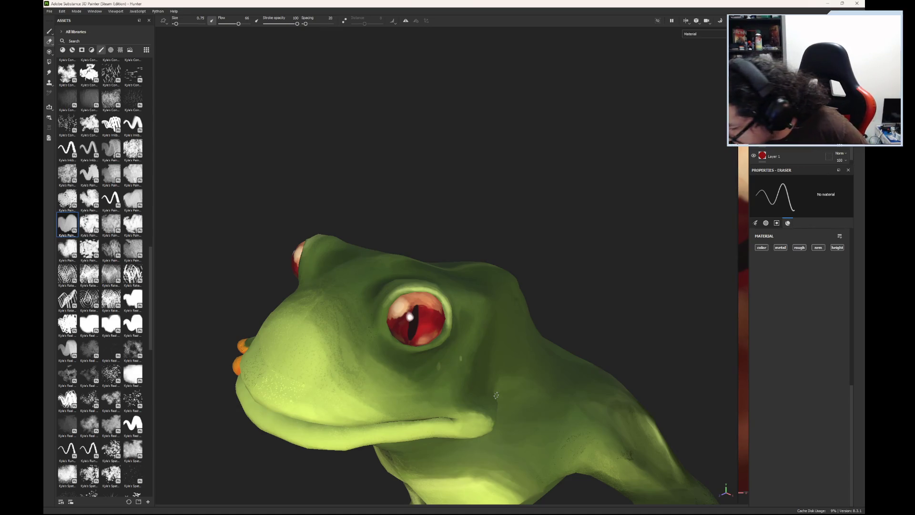
Step: Undo the last eye stroke and enlarge the eraser to 3.67
{"action": "key", "text": "ctrl"}
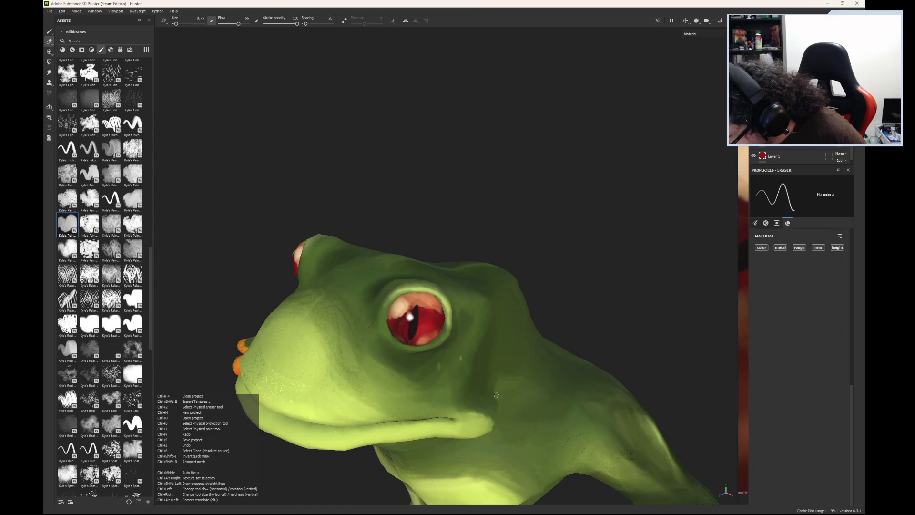
{"action": "key", "text": "ctrl+z"}
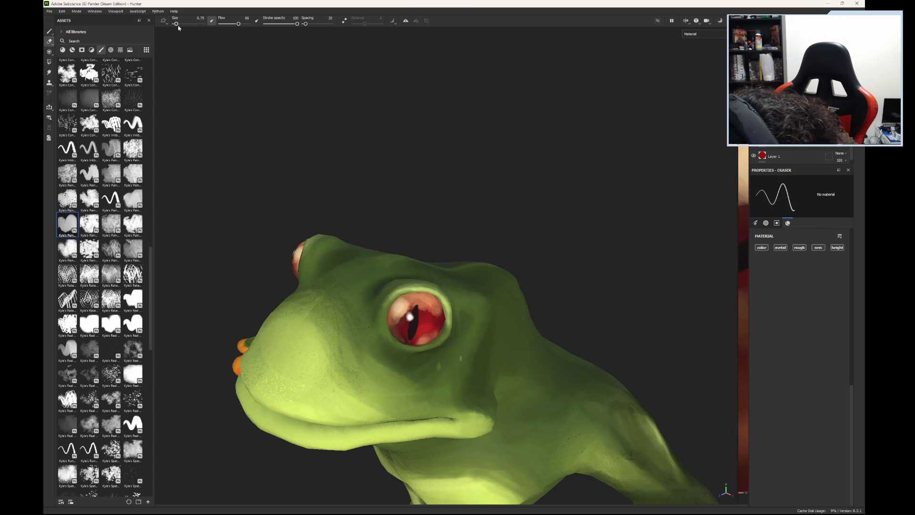
{"action": "left_click_drag", "start_coordinate": [177, 25], "coordinate": [180, 25]}
Step: Erase over the iris beside the pupil and along its right edge to darken it
{"action": "left_click_drag", "start_coordinate": [430, 318], "coordinate": [428, 316]}
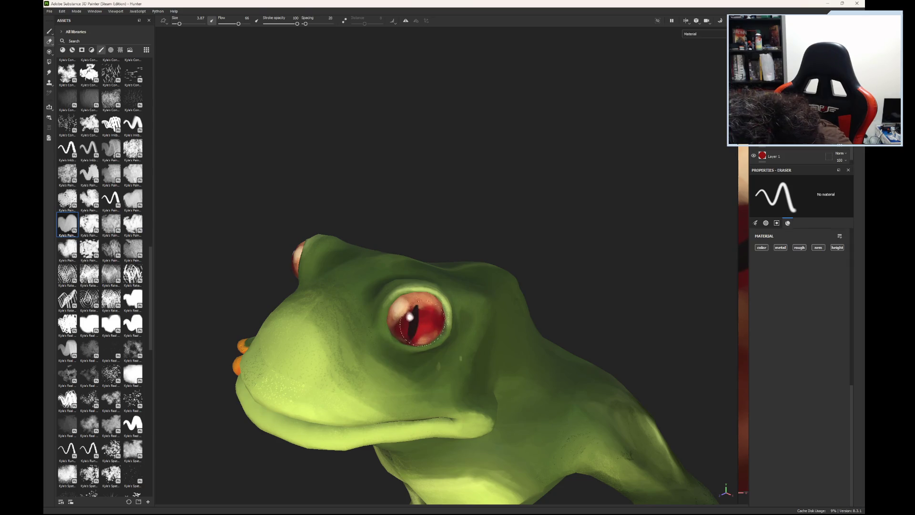
{"action": "left_click_drag", "start_coordinate": [421, 323], "coordinate": [428, 317]}
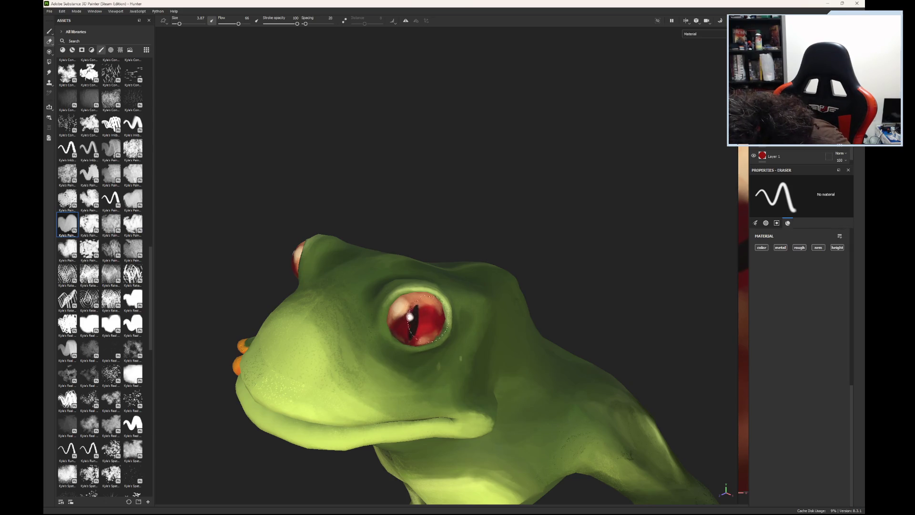
{"action": "mouse_move", "coordinate": [515, 343]}
{"action": "left_mouse_down", "text": "alt"}
{"action": "mouse_move", "coordinate": [484, 350]}
{"action": "mouse_move", "coordinate": [474, 282]}
{"action": "mouse_move", "coordinate": [443, 304]}
{"action": "left_mouse_up", "text": "alt"}
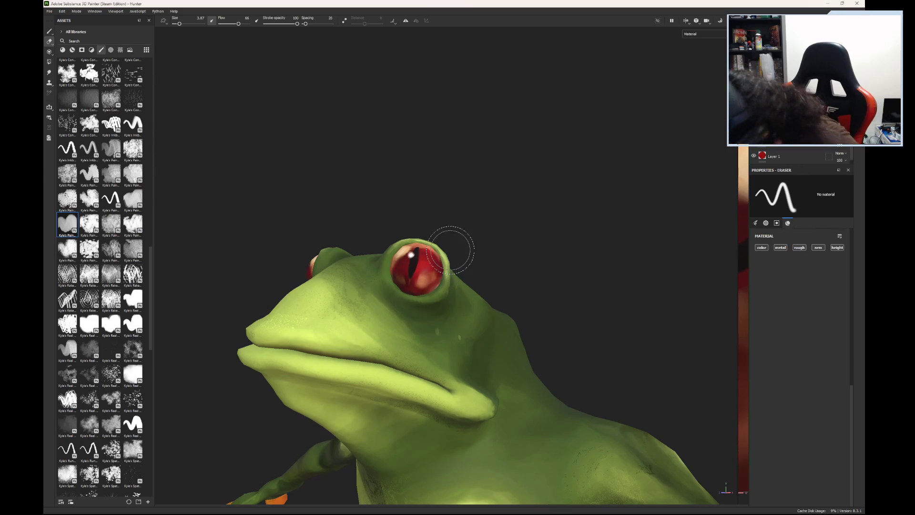
Step: Return to the Paint tool and enlarge the brush to about 2.6
{"action": "left_click", "coordinate": [48, 31]}
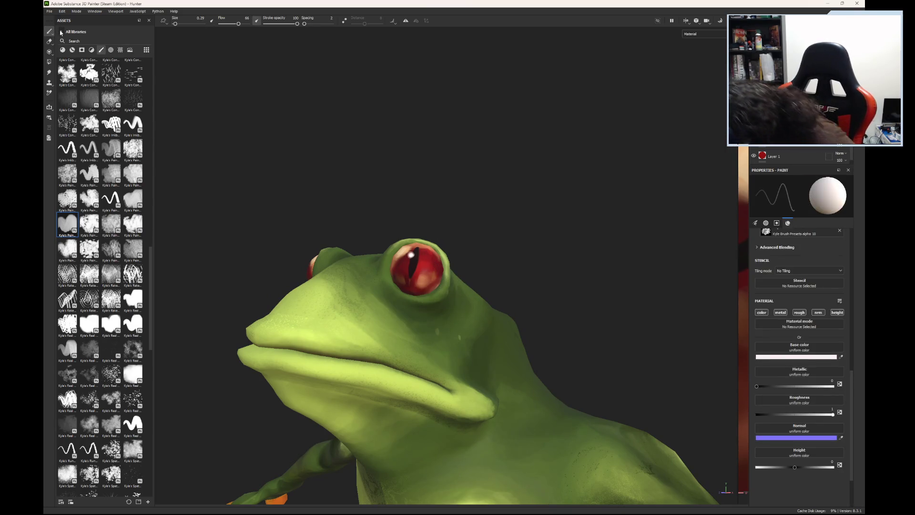
{"action": "left_click_drag", "start_coordinate": [175, 24], "coordinate": [177, 24]}
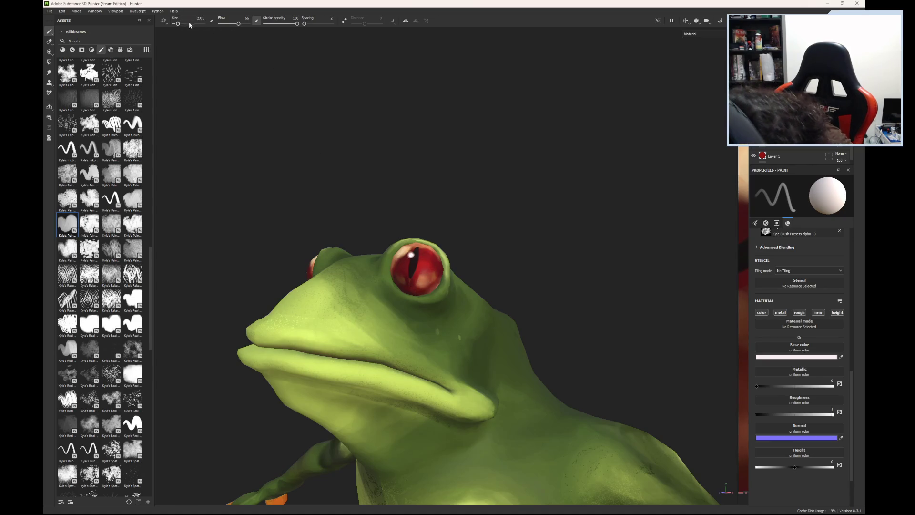
{"action": "left_click_drag", "start_coordinate": [177, 24], "coordinate": [179, 24]}
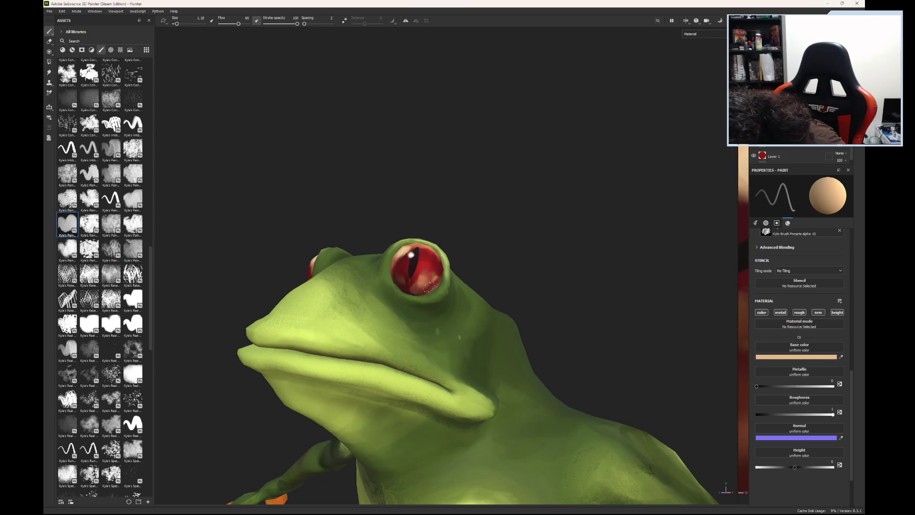
Step: Add a light stroke along the eye's lower right edge and orbit to view the eye
{"action": "left_click_drag", "start_coordinate": [438, 270], "coordinate": [439, 281]}
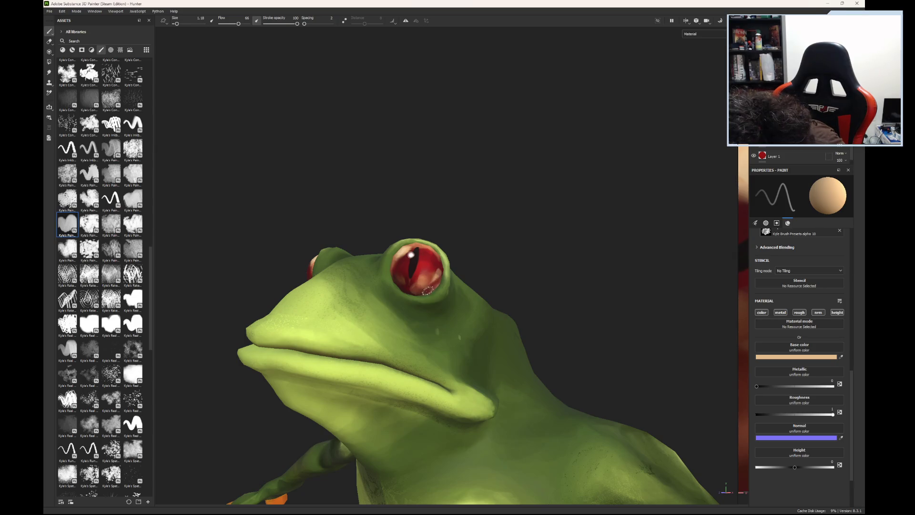
{"action": "key", "text": "ctrl"}
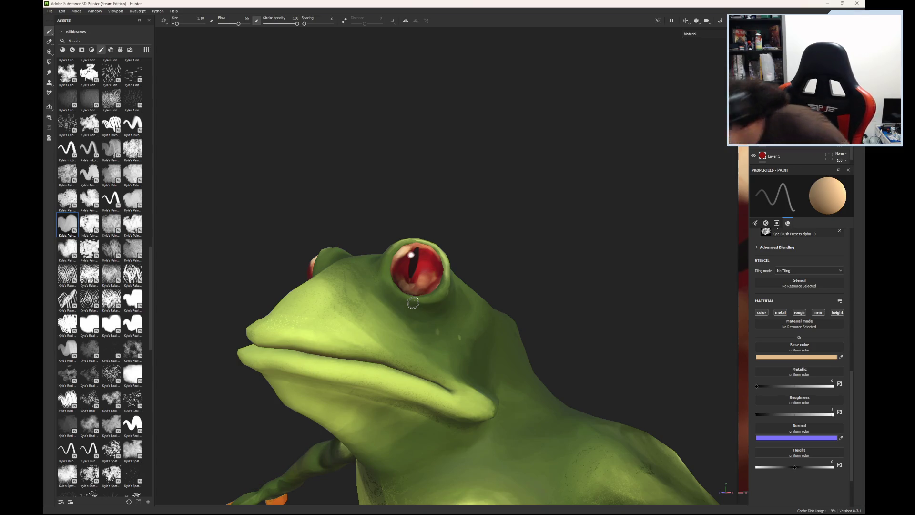
{"action": "mouse_move", "coordinate": [487, 288]}
{"action": "left_mouse_down", "text": "alt"}
{"action": "mouse_move", "coordinate": [419, 171]}
{"action": "mouse_move", "coordinate": [414, 179]}
{"action": "left_mouse_up", "text": "alt"}
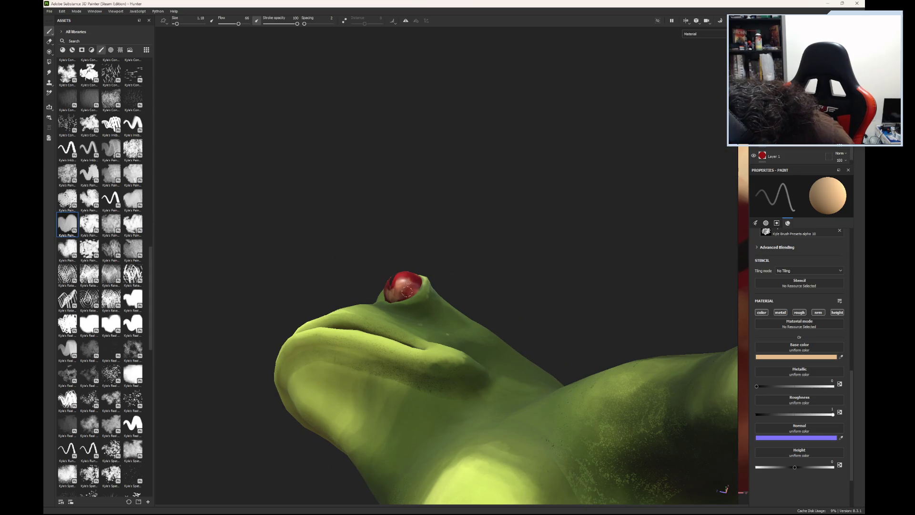
{"action": "left_click_drag", "start_coordinate": [405, 291], "coordinate": [548, 309], "text": "alt"}
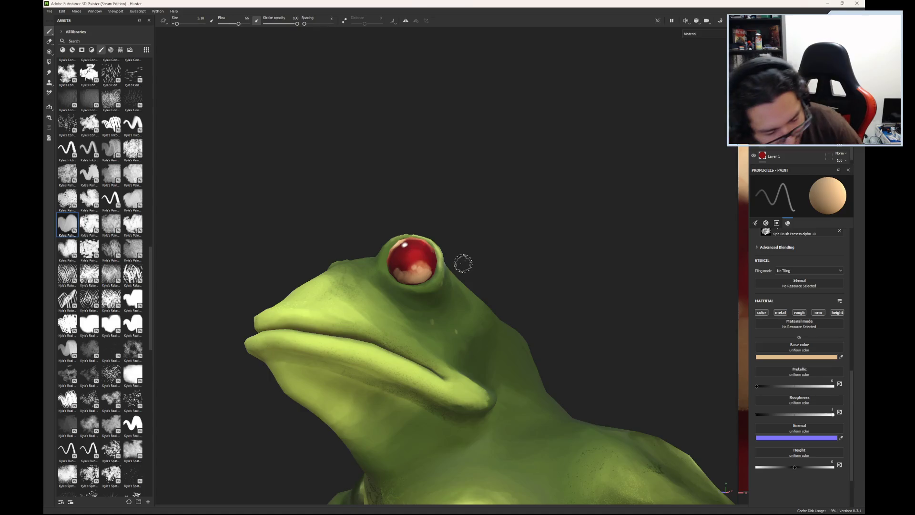
{"action": "mouse_move", "coordinate": [454, 256]}
{"action": "left_mouse_down", "text": "alt"}
{"action": "mouse_move", "coordinate": [492, 328]}
{"action": "mouse_move", "coordinate": [547, 248]}
{"action": "mouse_move", "coordinate": [435, 241]}
{"action": "mouse_move", "coordinate": [440, 268]}
{"action": "left_mouse_up", "text": "alt"}
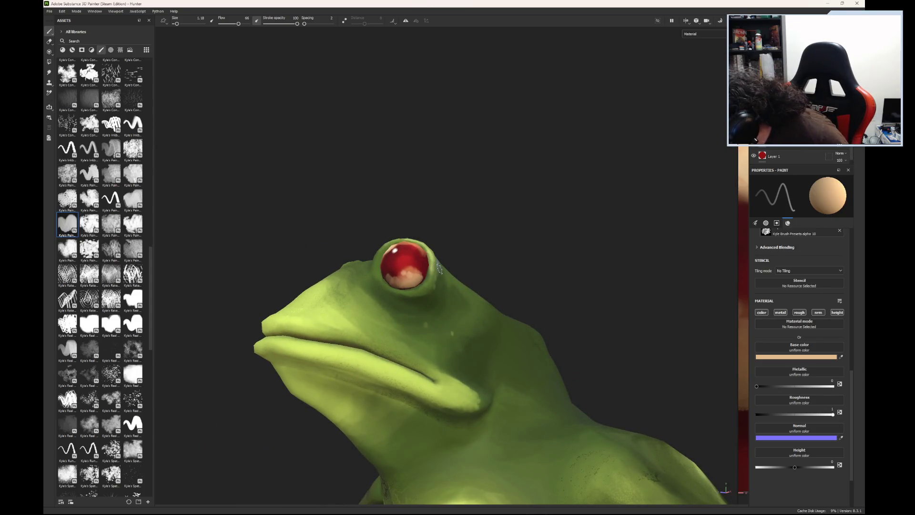
{"action": "mouse_move", "coordinate": [440, 268]}
{"action": "left_mouse_down", "text": "alt"}
{"action": "mouse_move", "coordinate": [545, 316]}
{"action": "mouse_move", "coordinate": [578, 347]}
{"action": "mouse_move", "coordinate": [484, 335]}
{"action": "mouse_move", "coordinate": [357, 491]}
{"action": "mouse_move", "coordinate": [456, 353]}
{"action": "left_mouse_up", "text": "alt"}
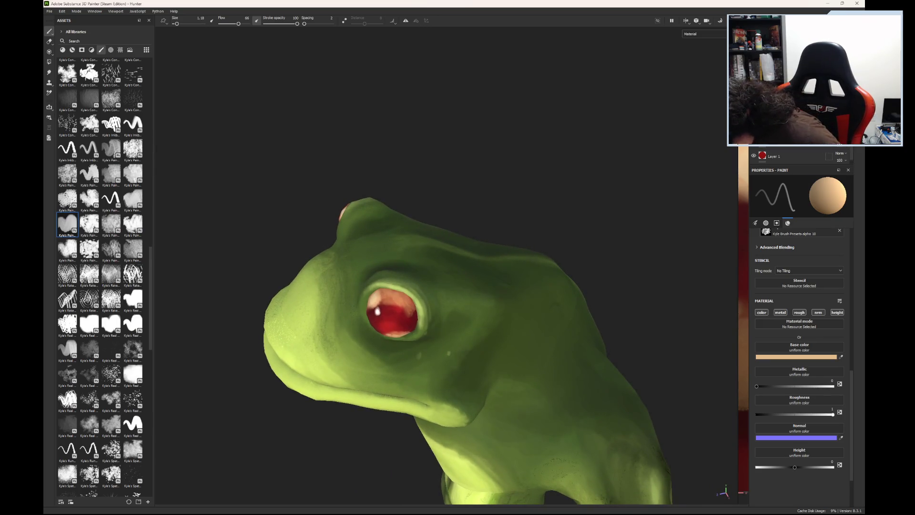
Step: Try a dark pupil stroke, undo it, and bring up the Base color picker
{"action": "left_click_drag", "start_coordinate": [381, 303], "coordinate": [375, 326]}
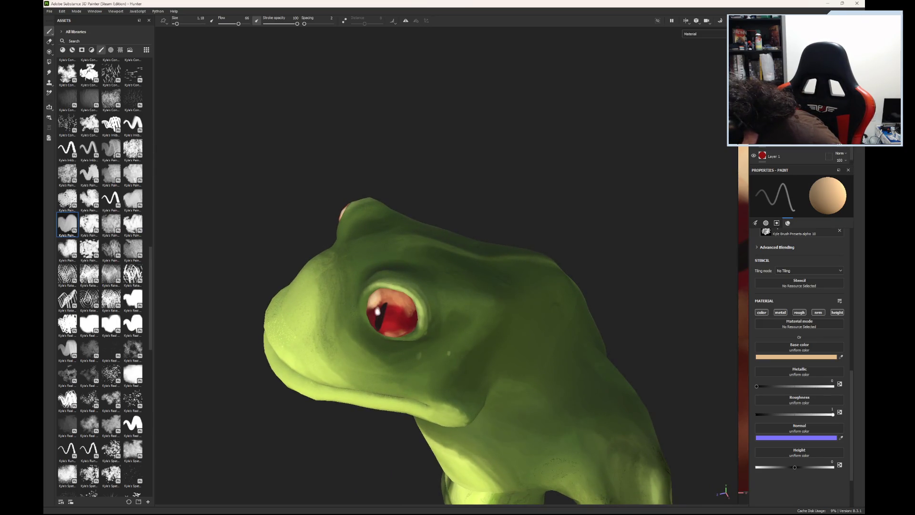
{"action": "key", "text": "ctrl+z"}
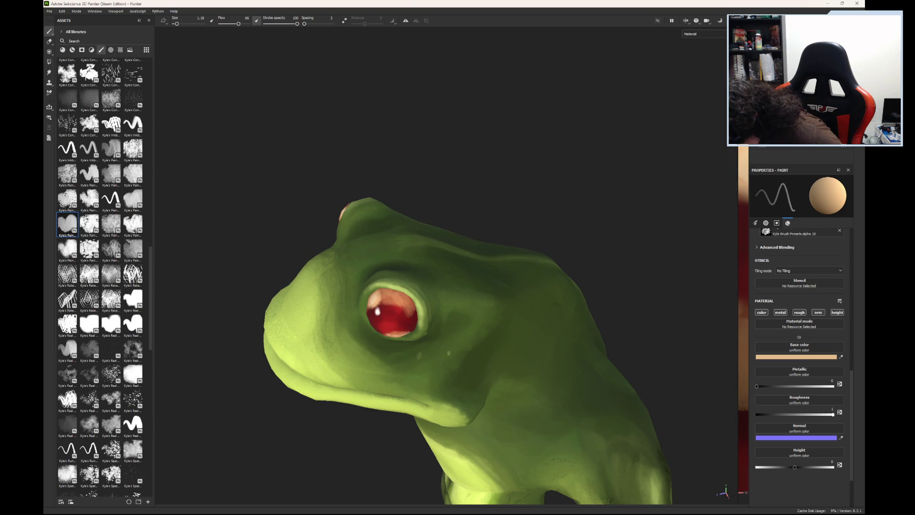
{"action": "scroll", "coordinate": [799, 143], "scroll_direction": "up", "scroll_amount": 2}
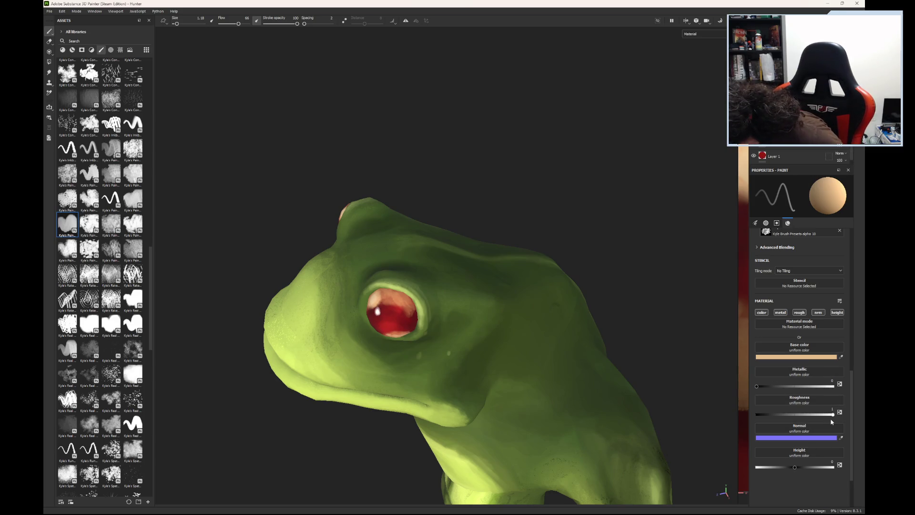
{"action": "left_click", "coordinate": [792, 357]}
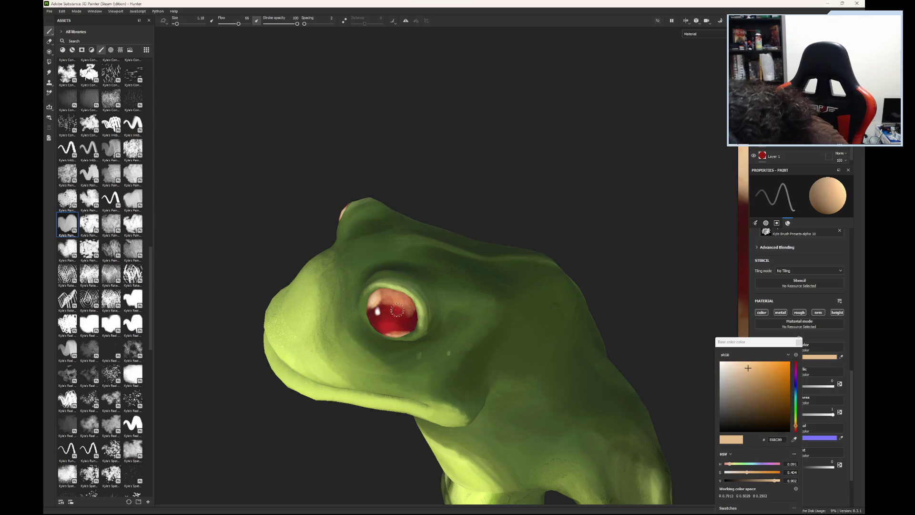
Step: Try dark red, near-white and pale pink before settling on a near-black dark red base colour
{"action": "left_click", "coordinate": [782, 391]}
{"action": "left_click_drag", "start_coordinate": [781, 391], "coordinate": [720, 363]}
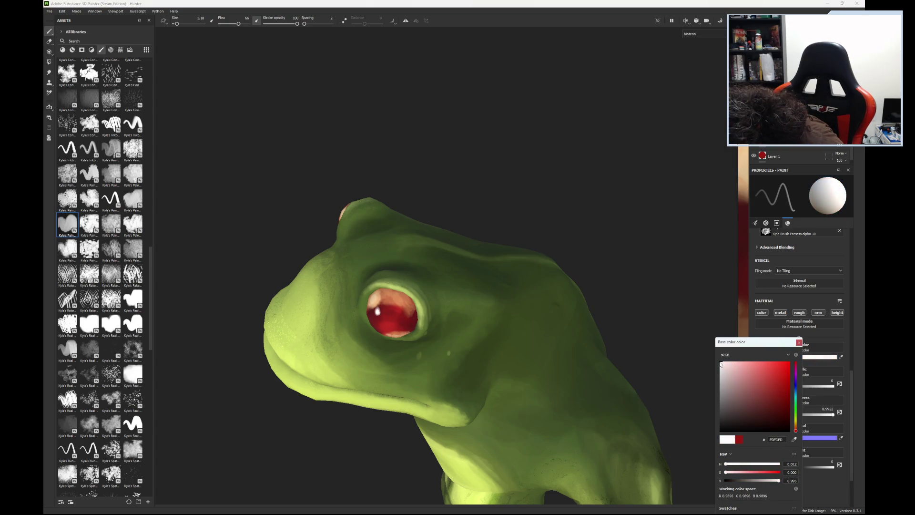
{"action": "left_click_drag", "start_coordinate": [721, 365], "coordinate": [787, 429]}
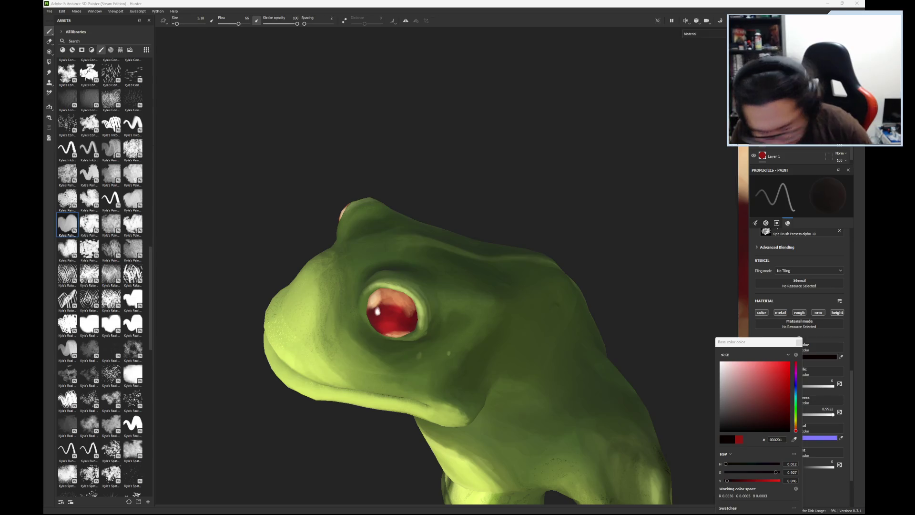
Step: Face the eyes, shrink the brush, raise Flow to 100 and fine-tune the near-black red colour
{"action": "mouse_move", "coordinate": [487, 322]}
{"action": "left_mouse_down", "text": "alt"}
{"action": "mouse_move", "coordinate": [449, 327]}
{"action": "mouse_move", "coordinate": [484, 227]}
{"action": "left_mouse_up", "text": "alt"}
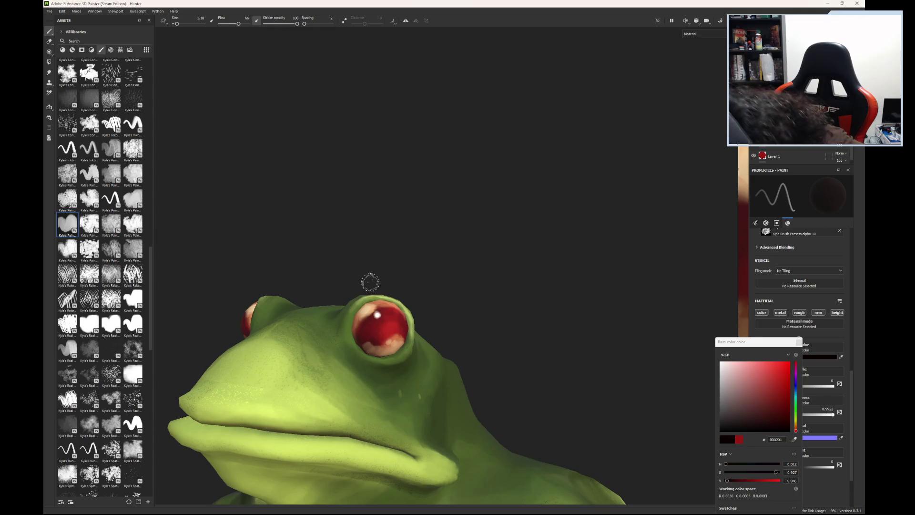
{"action": "left_click_drag", "start_coordinate": [176, 24], "coordinate": [173, 23]}
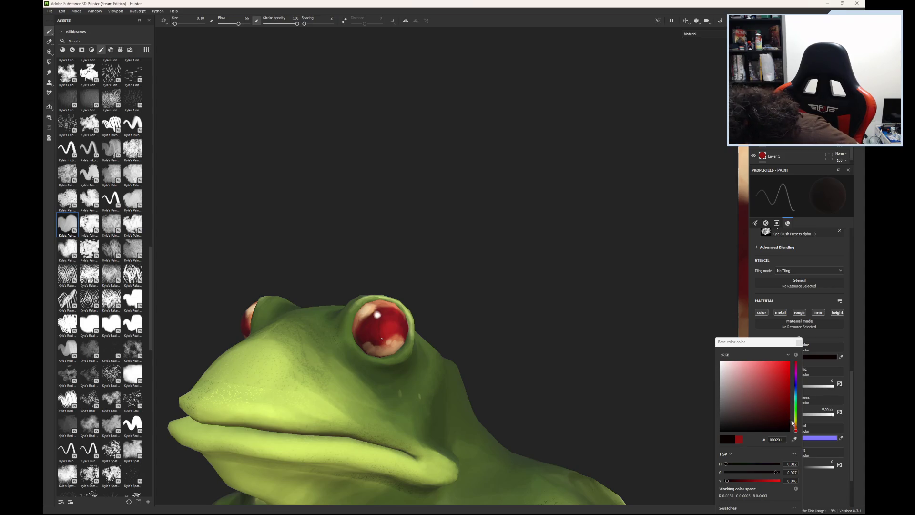
{"action": "left_click_drag", "start_coordinate": [239, 24], "coordinate": [257, 30]}
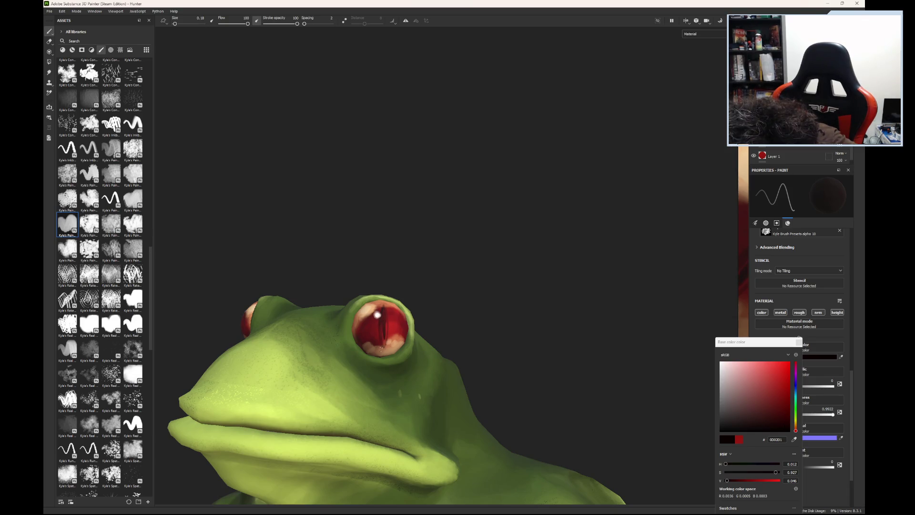
{"action": "left_click", "coordinate": [788, 430]}
{"action": "left_click", "coordinate": [833, 415]}
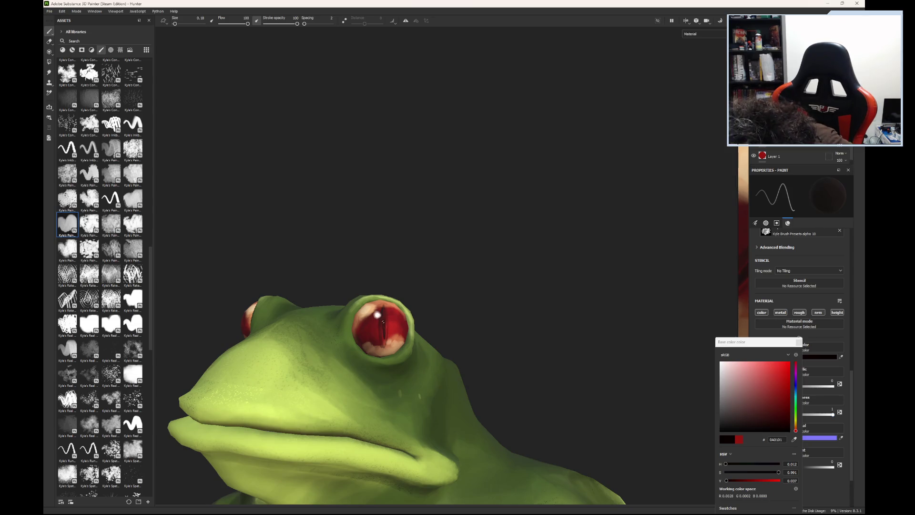
Step: Paint a dark vertical slit across the eye, undo it, and view the eye from the side
{"action": "left_click_drag", "start_coordinate": [382, 325], "coordinate": [384, 338]}
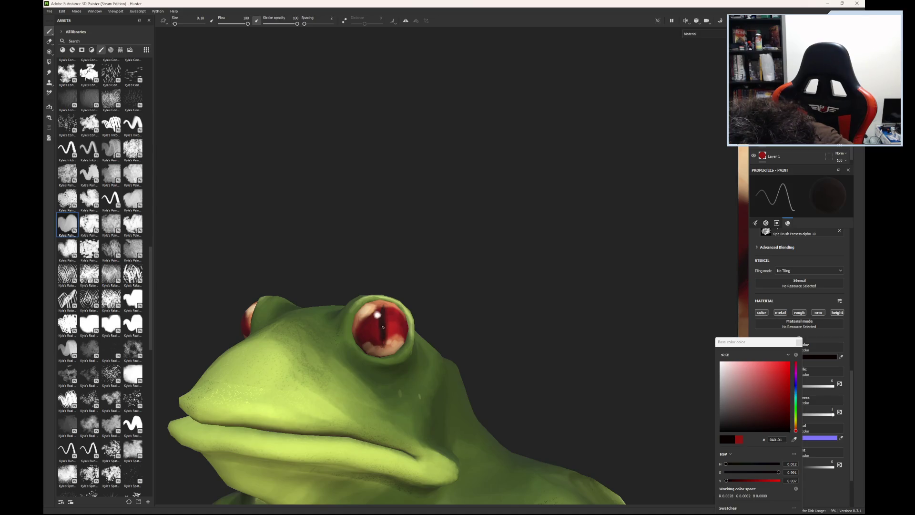
{"action": "key", "text": "ctrl+z"}
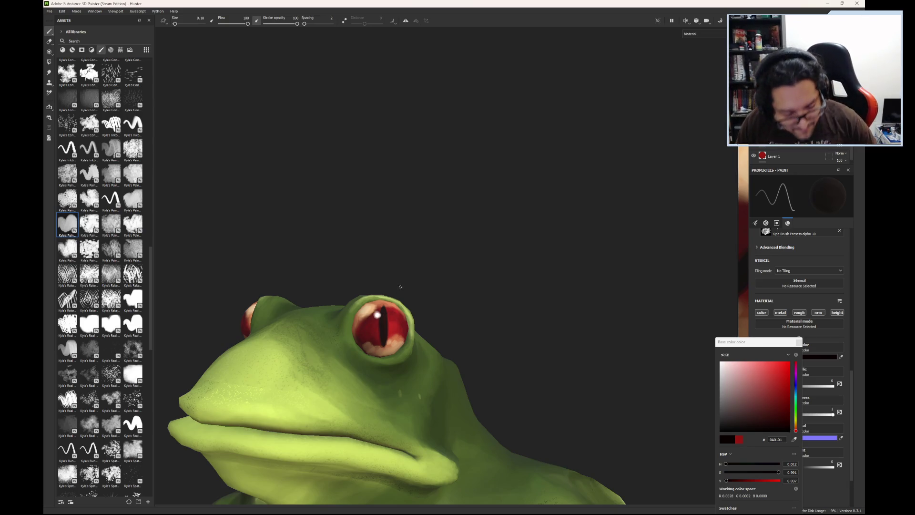
{"action": "mouse_move", "coordinate": [553, 300]}
{"action": "left_mouse_down", "text": "alt"}
{"action": "mouse_move", "coordinate": [505, 349]}
{"action": "mouse_move", "coordinate": [537, 315]}
{"action": "mouse_move", "coordinate": [527, 293]}
{"action": "mouse_move", "coordinate": [546, 226]}
{"action": "mouse_move", "coordinate": [527, 288]}
{"action": "mouse_move", "coordinate": [537, 327]}
{"action": "mouse_move", "coordinate": [535, 317]}
{"action": "mouse_move", "coordinate": [476, 331]}
{"action": "left_mouse_up", "text": "alt"}
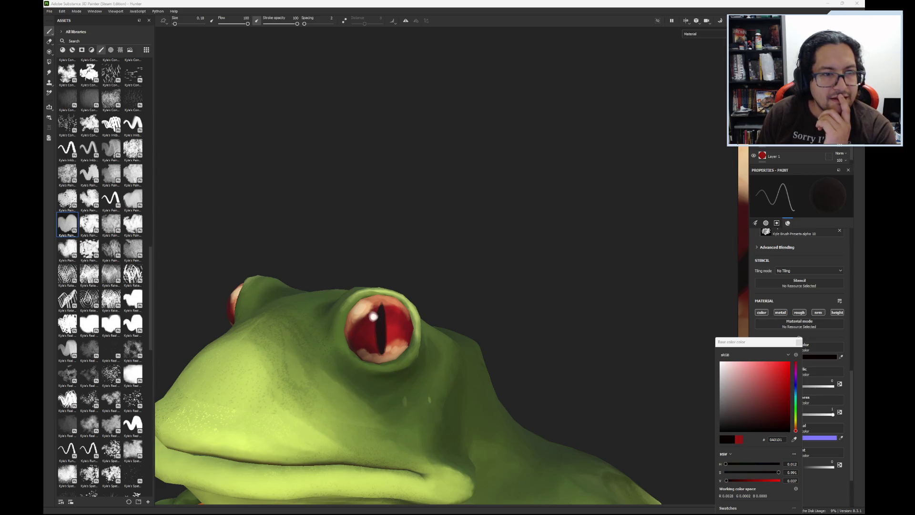
Step: Switch away to the browser playing the music video
{"action": "key", "text": "alt+Tab"}
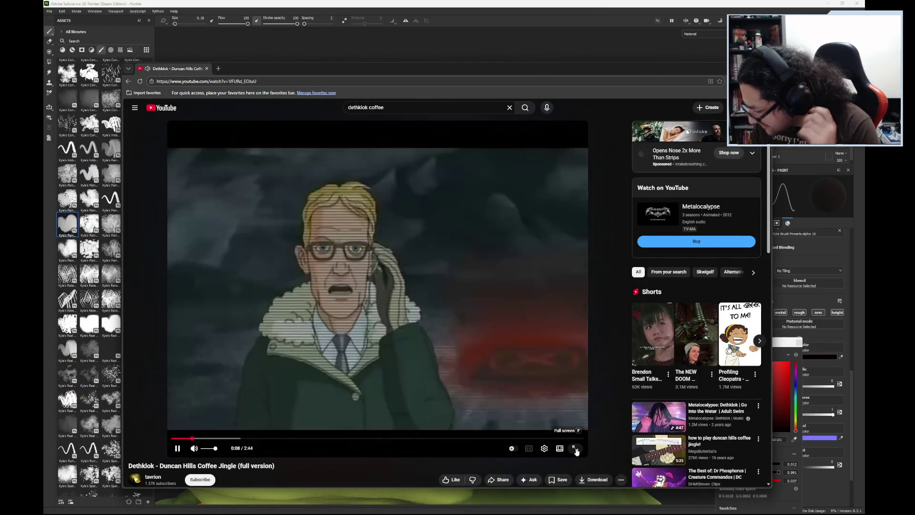
Step: Switch the Dethklok - Duncan Hills Coffee Jingle video to full-screen playback
{"action": "left_click", "coordinate": [577, 447]}
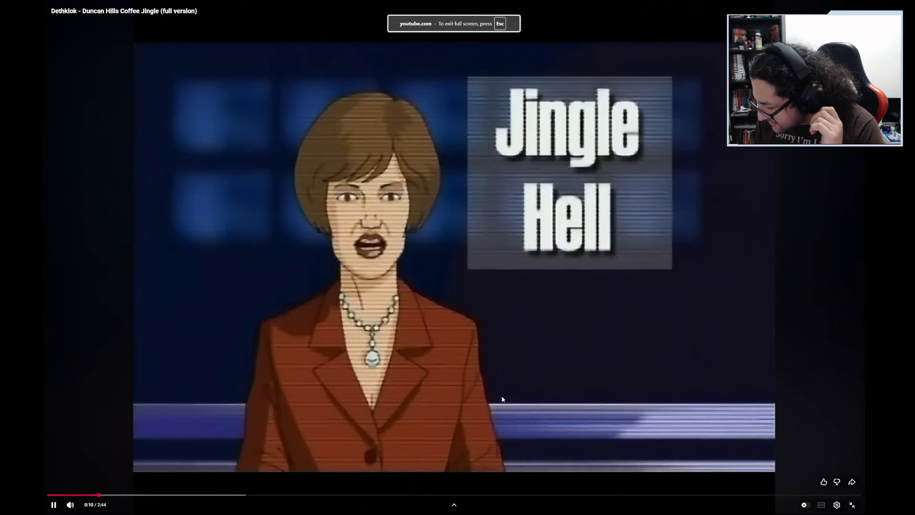